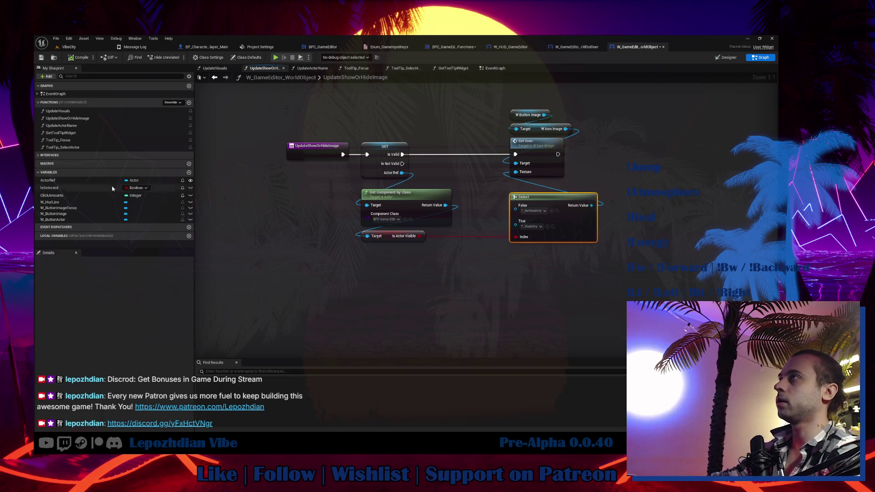
Save the world-object widget blueprint and survey its main EventGraph.
{"action": "left_click", "coordinate": [41, 58]}
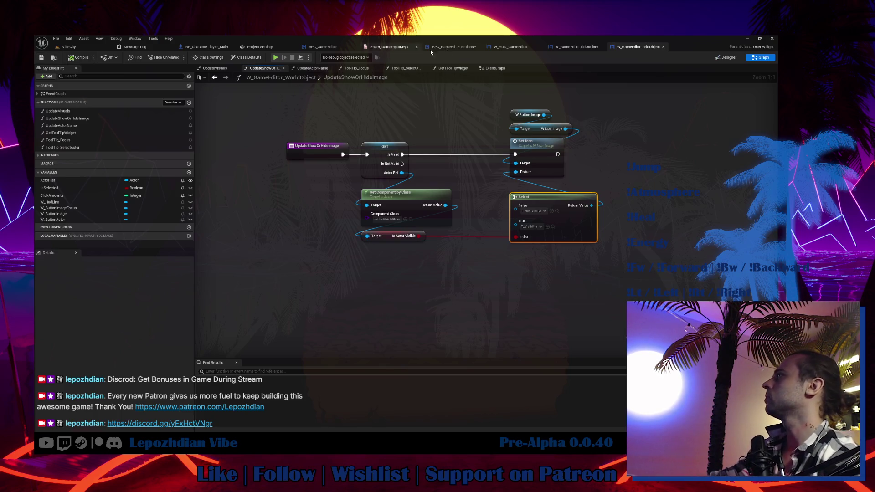
{"action": "left_click", "coordinate": [488, 69]}
{"action": "mouse_move", "coordinate": [498, 158]}
{"action": "left_mouse_down"}
{"action": "mouse_move", "coordinate": [483, 173]}
{"action": "mouse_move", "coordinate": [507, 187]}
{"action": "mouse_move", "coordinate": [365, 258]}
{"action": "left_mouse_up"}
{"action": "scroll", "coordinate": [365, 258], "scroll_direction": "down", "scroll_amount": 3}
{"action": "left_click_drag", "start_coordinate": [383, 300], "coordinate": [417, 126]}
Search the blueprint for 'hidden' and follow Show or Hide Object into BPC_GameEditor's ShowOrHideObject event.
{"action": "left_click", "coordinate": [235, 372]}
{"action": "type", "text": "hidden"}
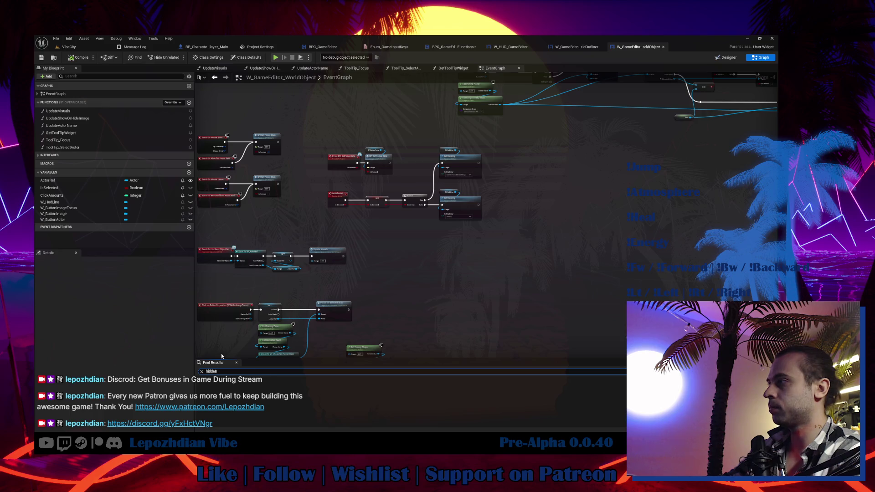
{"action": "key", "text": "Return"}
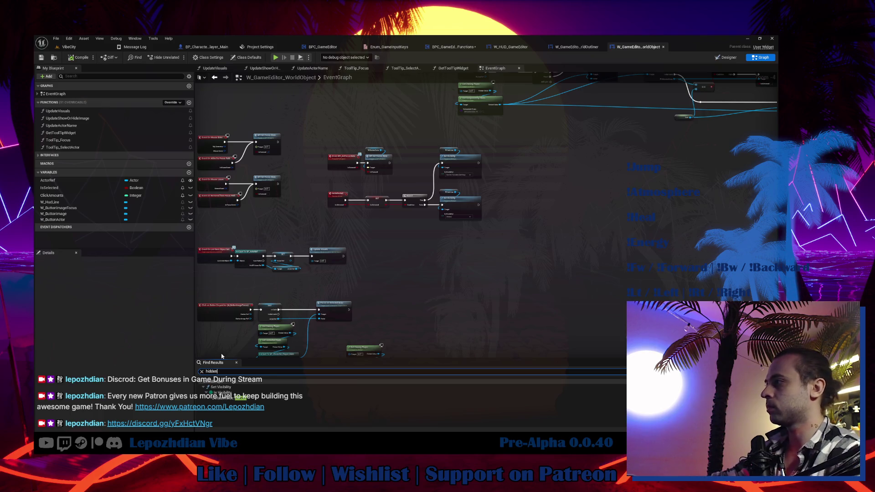
{"action": "double_click", "coordinate": [221, 387]}
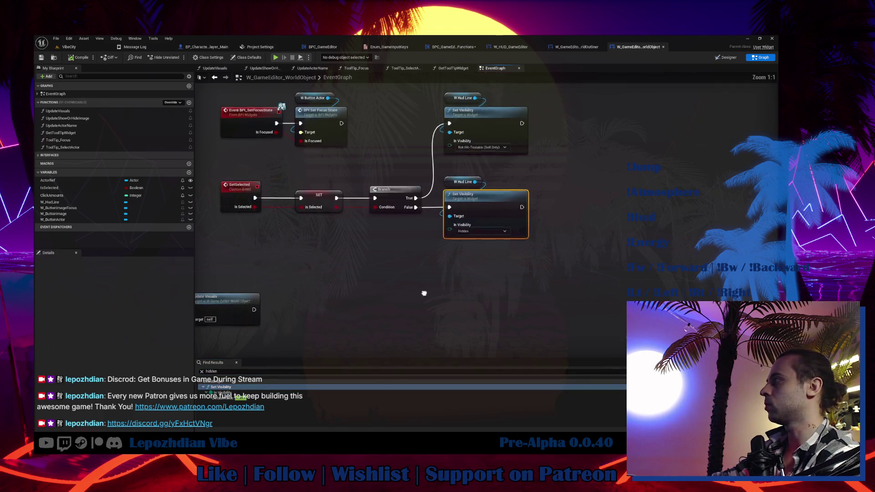
{"action": "scroll", "coordinate": [515, 220], "scroll_direction": "down", "scroll_amount": 2}
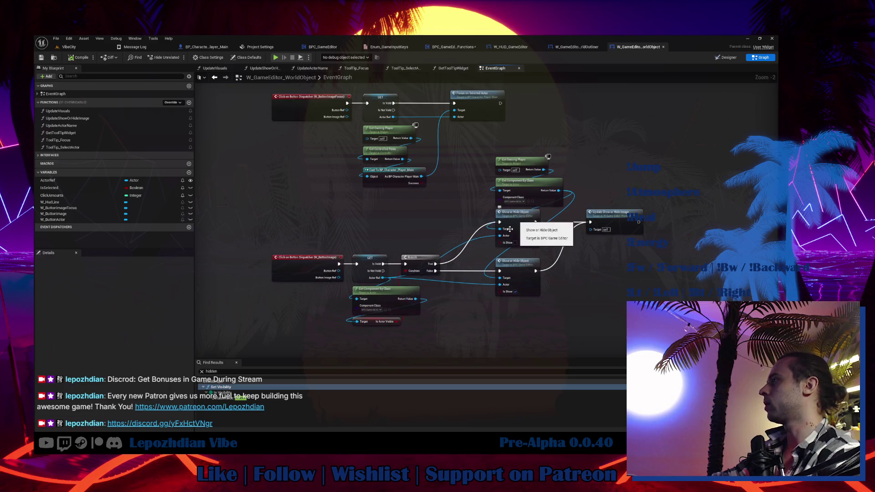
{"action": "left_click", "coordinate": [517, 222]}
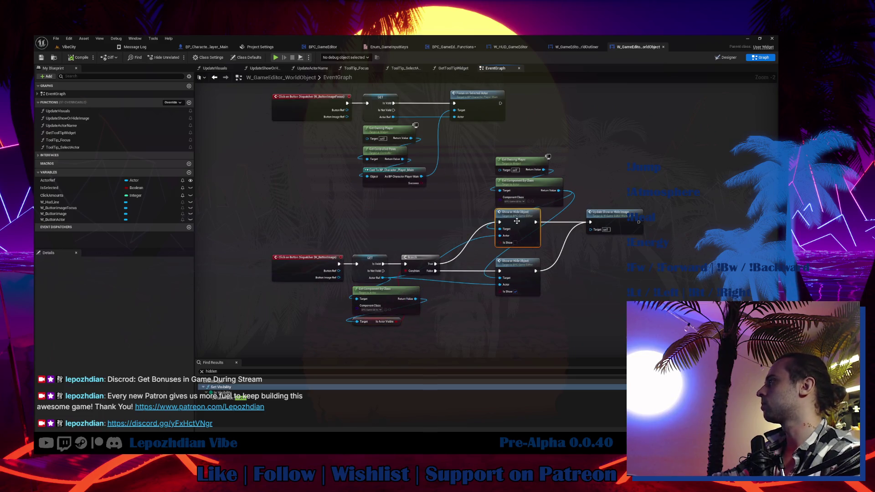
{"action": "double_click", "coordinate": [517, 222]}
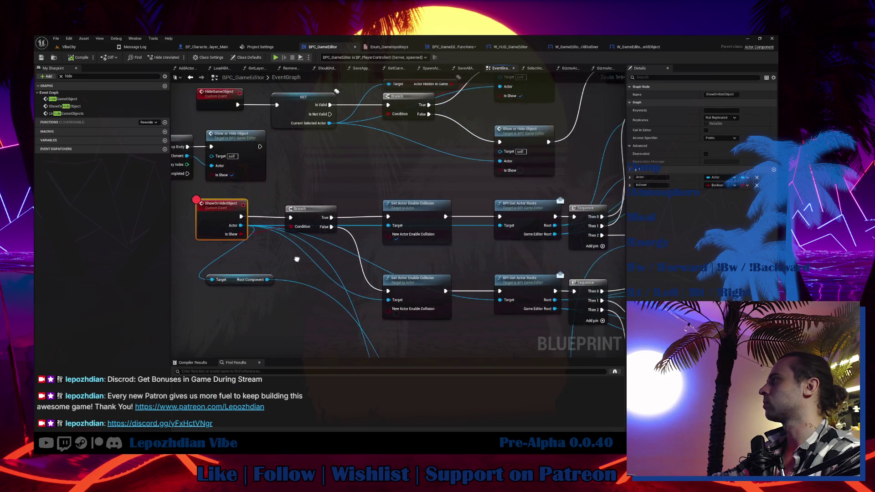
Undo back to restore the component lookup nodes beside the ShowOrHideObject Branch.
{"action": "mouse_move", "coordinate": [283, 250]}
{"action": "left_mouse_down"}
{"action": "mouse_move", "coordinate": [424, 163]}
{"action": "mouse_move", "coordinate": [271, 274]}
{"action": "mouse_move", "coordinate": [328, 168]}
{"action": "mouse_move", "coordinate": [403, 151]}
{"action": "left_mouse_up"}
{"action": "left_click_drag", "start_coordinate": [274, 210], "coordinate": [413, 203]}
{"action": "left_click", "coordinate": [306, 210]}
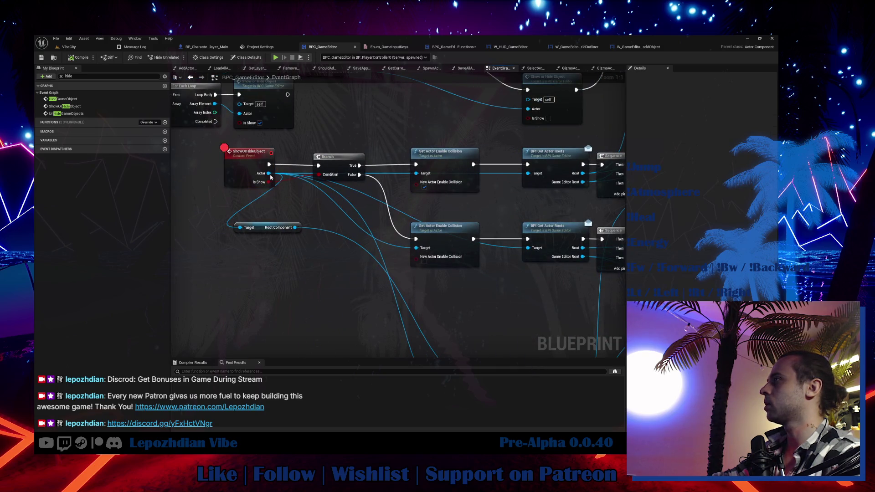
{"action": "key", "text": "ctrl+z"}
Add SET Is Actor Visible from Get Component by Class, delete the getter, and duplicate the SET.
{"action": "mouse_move", "coordinate": [325, 243]}
{"action": "left_mouse_down"}
{"action": "mouse_move", "coordinate": [329, 327]}
{"action": "mouse_move", "coordinate": [397, 327]}
{"action": "left_mouse_up"}
{"action": "type", "text": "set actor "}
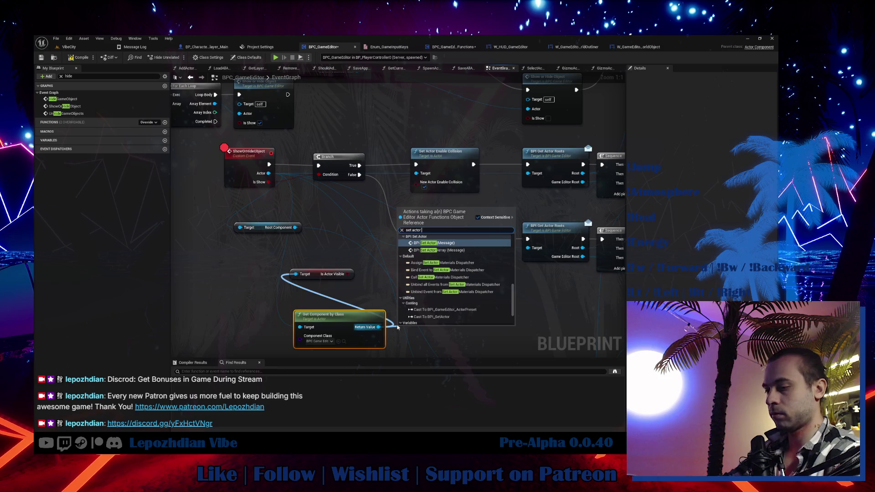
{"action": "type", "text": "vis"}
{"action": "key", "text": "Return"}
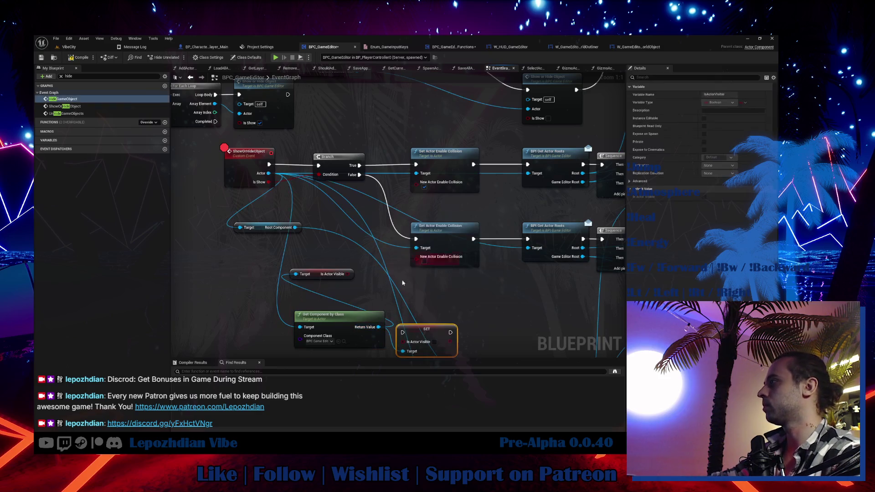
{"action": "left_click", "coordinate": [348, 274]}
{"action": "key", "text": "Delete"}
{"action": "left_click_drag", "start_coordinate": [426, 329], "coordinate": [435, 310]}
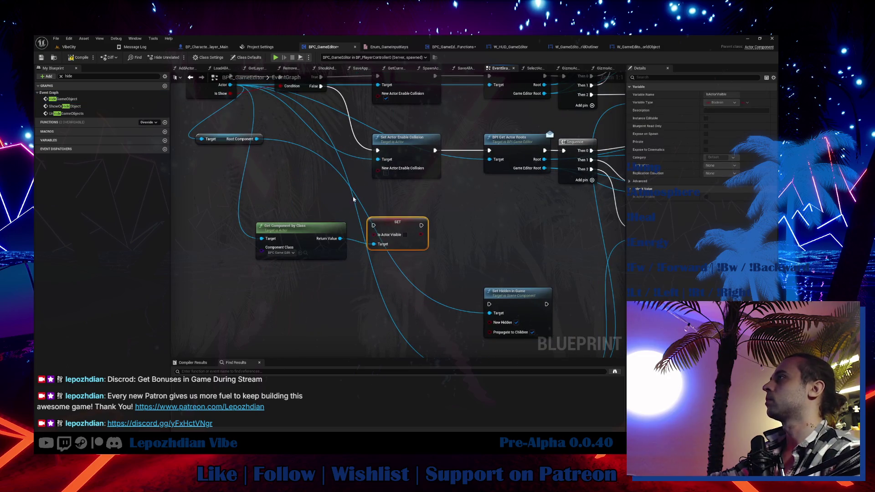
{"action": "key", "text": "ctrl+w"}
{"action": "left_click_drag", "start_coordinate": [415, 290], "coordinate": [356, 197]}
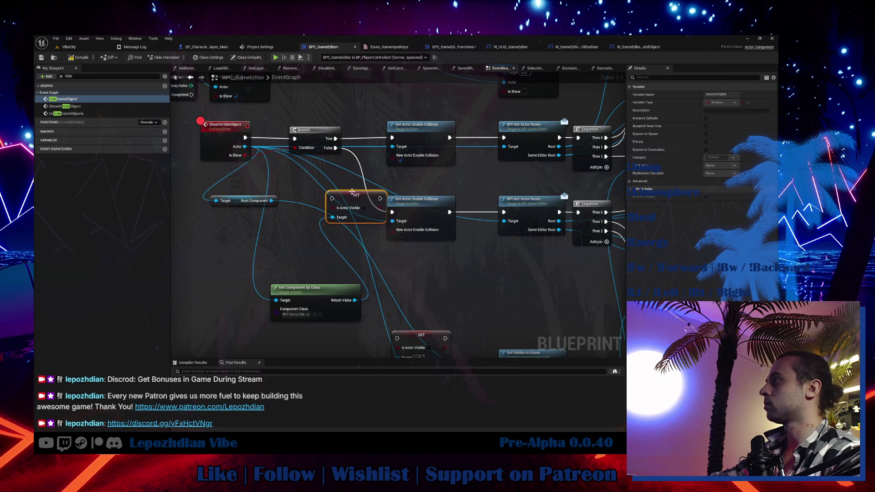
Tick Is Actor Visible on the upper SET; wire the component Target and Branch False into the SETs.
{"action": "mouse_move", "coordinate": [307, 132]}
{"action": "left_mouse_down"}
{"action": "mouse_move", "coordinate": [278, 132]}
{"action": "mouse_move", "coordinate": [400, 239]}
{"action": "left_mouse_up"}
{"action": "mouse_move", "coordinate": [356, 178]}
{"action": "left_mouse_down"}
{"action": "mouse_move", "coordinate": [291, 183]}
{"action": "mouse_move", "coordinate": [423, 226]}
{"action": "mouse_move", "coordinate": [427, 178]}
{"action": "mouse_move", "coordinate": [409, 169]}
{"action": "mouse_move", "coordinate": [484, 165]}
{"action": "left_mouse_up"}
{"action": "left_click", "coordinate": [418, 180]}
{"action": "mouse_move", "coordinate": [340, 259]}
{"action": "left_mouse_down"}
{"action": "mouse_move", "coordinate": [299, 172]}
{"action": "mouse_move", "coordinate": [319, 253]}
{"action": "left_mouse_up"}
{"action": "mouse_move", "coordinate": [433, 233]}
{"action": "left_mouse_down"}
{"action": "mouse_move", "coordinate": [311, 134]}
{"action": "mouse_move", "coordinate": [289, 154]}
{"action": "left_mouse_up"}
{"action": "left_click_drag", "start_coordinate": [554, 280], "coordinate": [423, 137]}
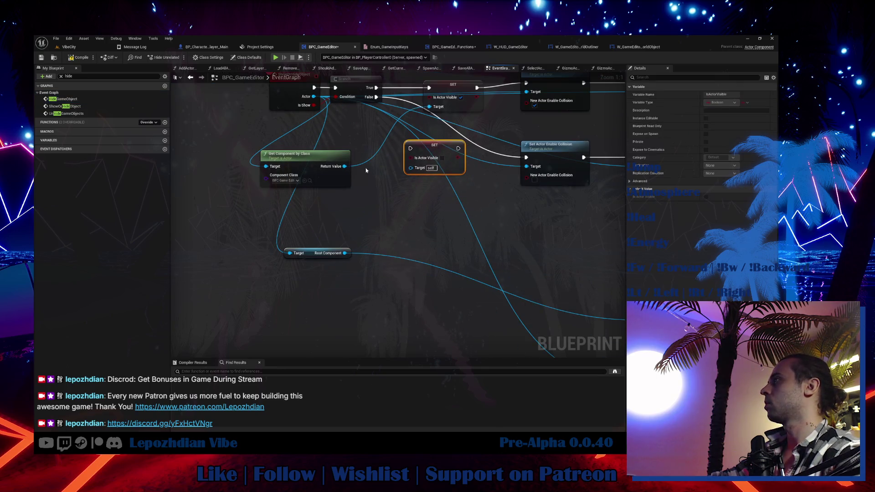
{"action": "left_click_drag", "start_coordinate": [345, 166], "coordinate": [410, 168]}
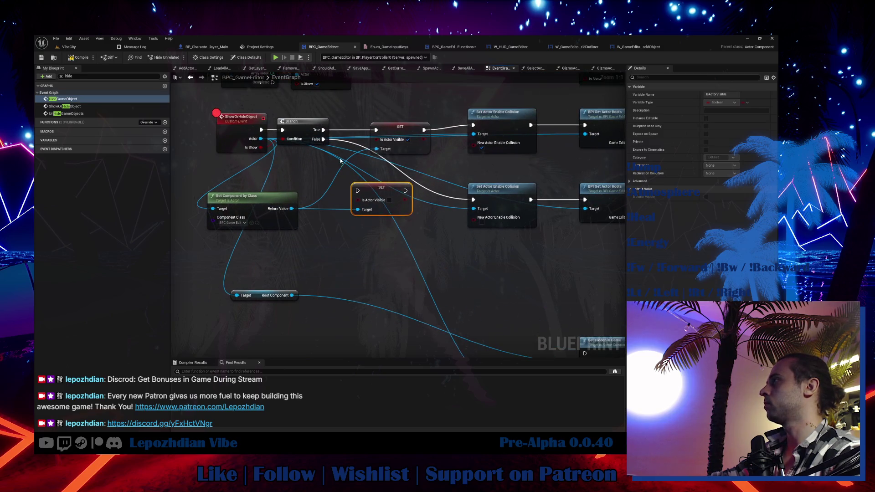
{"action": "mouse_move", "coordinate": [318, 141]}
{"action": "left_mouse_down"}
{"action": "mouse_move", "coordinate": [402, 193]}
{"action": "mouse_move", "coordinate": [323, 140]}
{"action": "left_mouse_up"}
Align the SET, Get Component by Class, collision and BPI Get Actor Roots nodes into tidy rows.
{"action": "left_click_drag", "start_coordinate": [381, 188], "coordinate": [399, 200]}
{"action": "left_click_drag", "start_coordinate": [250, 202], "coordinate": [259, 169]}
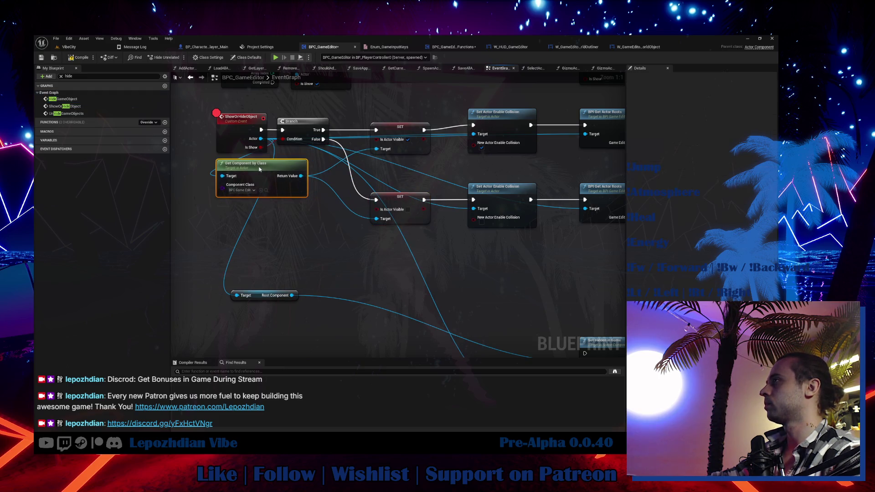
{"action": "left_click_drag", "start_coordinate": [330, 201], "coordinate": [313, 237]}
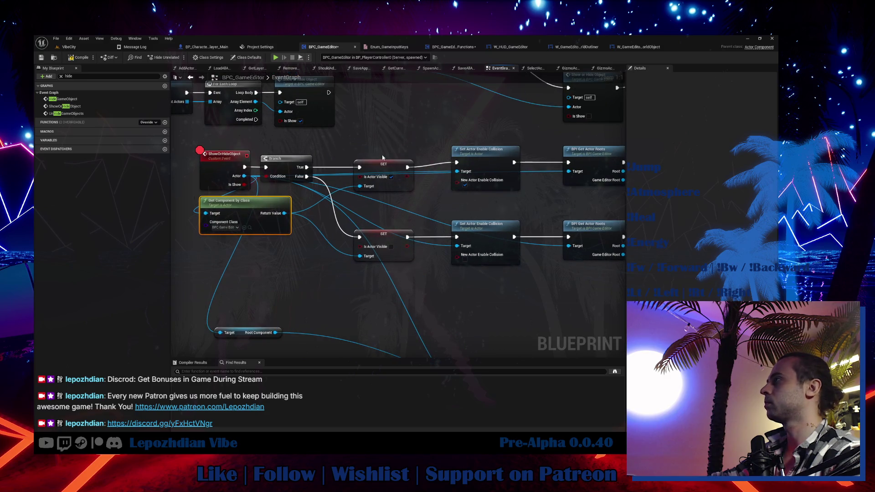
{"action": "left_click_drag", "start_coordinate": [477, 152], "coordinate": [478, 157]}
{"action": "left_click_drag", "start_coordinate": [599, 158], "coordinate": [594, 165]}
{"action": "left_click_drag", "start_coordinate": [359, 281], "coordinate": [369, 247]}
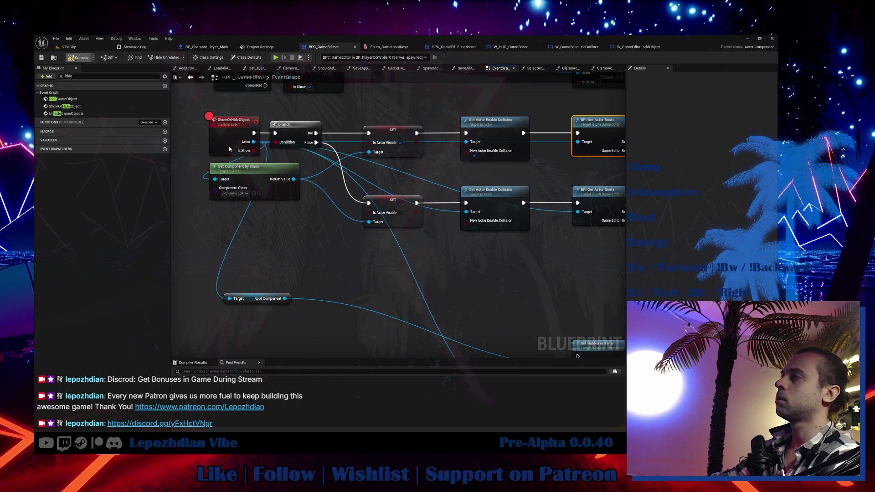
{"action": "left_click", "coordinate": [228, 147]}
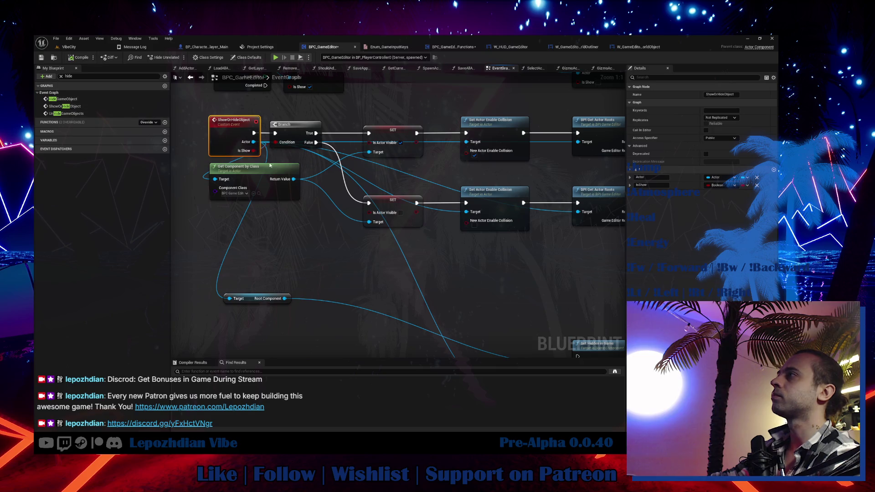
{"action": "left_click_drag", "start_coordinate": [263, 155], "coordinate": [311, 234]}
{"action": "left_click", "coordinate": [446, 224]}
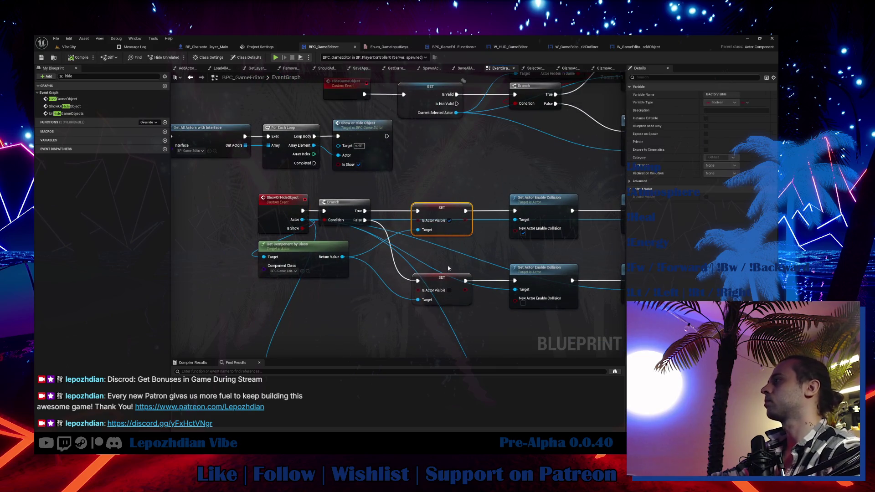
{"action": "left_click_drag", "start_coordinate": [382, 207], "coordinate": [458, 227]}
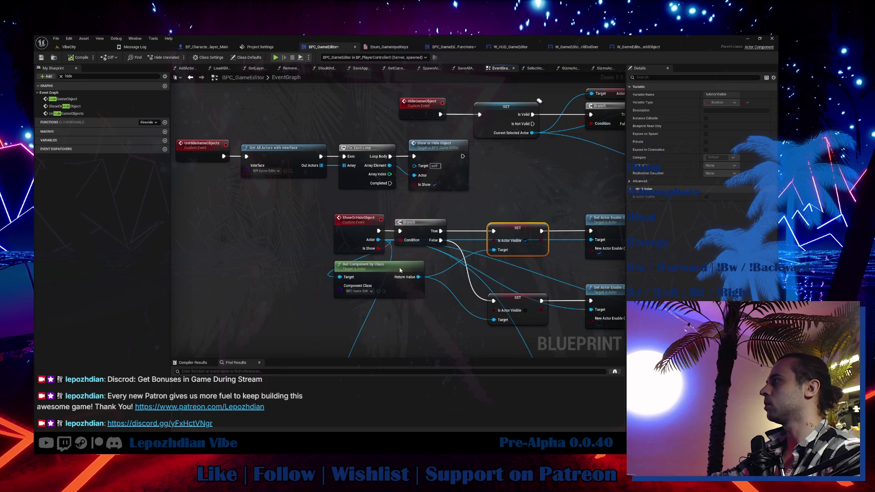
{"action": "mouse_move", "coordinate": [450, 155]}
{"action": "left_mouse_down"}
{"action": "mouse_move", "coordinate": [570, 155]}
{"action": "mouse_move", "coordinate": [452, 158]}
{"action": "left_mouse_up"}
{"action": "left_click", "coordinate": [68, 47]}
Save all modified assets with Ctrl+Shift+S.
{"action": "left_click", "coordinate": [56, 38]}
{"action": "key", "text": "Escape"}
{"action": "key", "text": "ctrl+shift+s"}
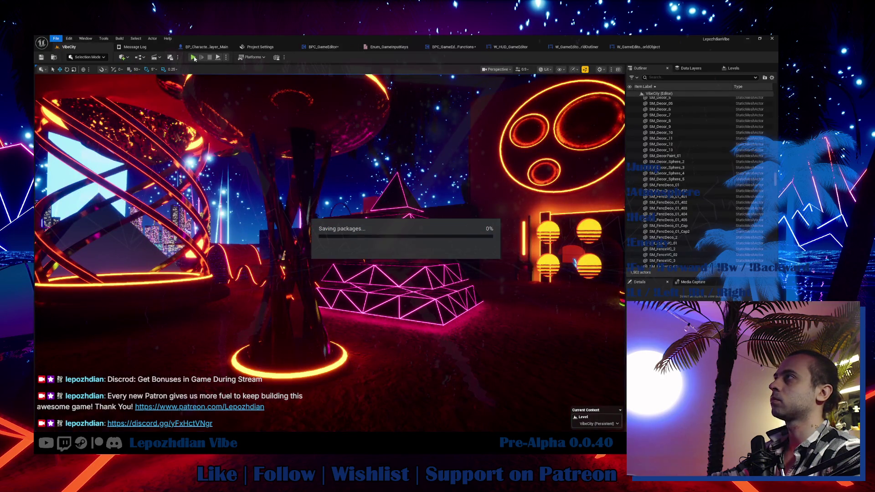
Play in editor, open the Vibe Editor from the in-game menu, and place a CubeLeft.
{"action": "left_click", "coordinate": [193, 57]}
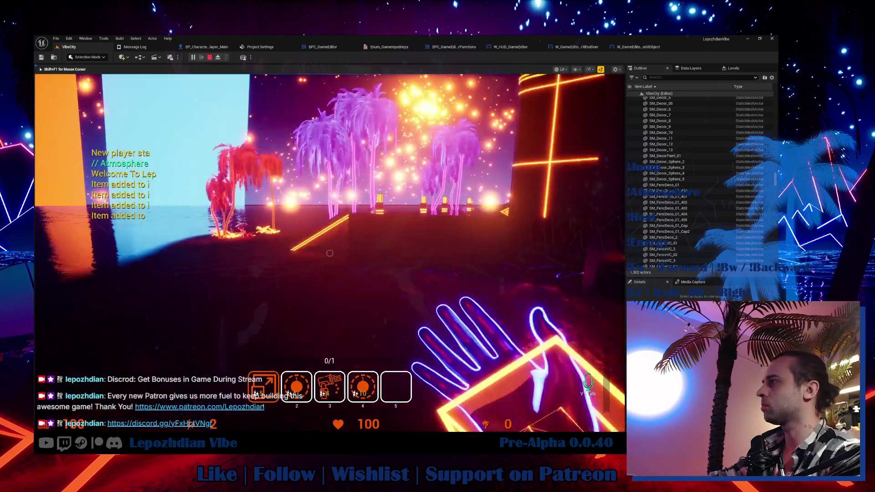
{"action": "key", "text": "Tab"}
{"action": "left_click", "coordinate": [232, 291]}
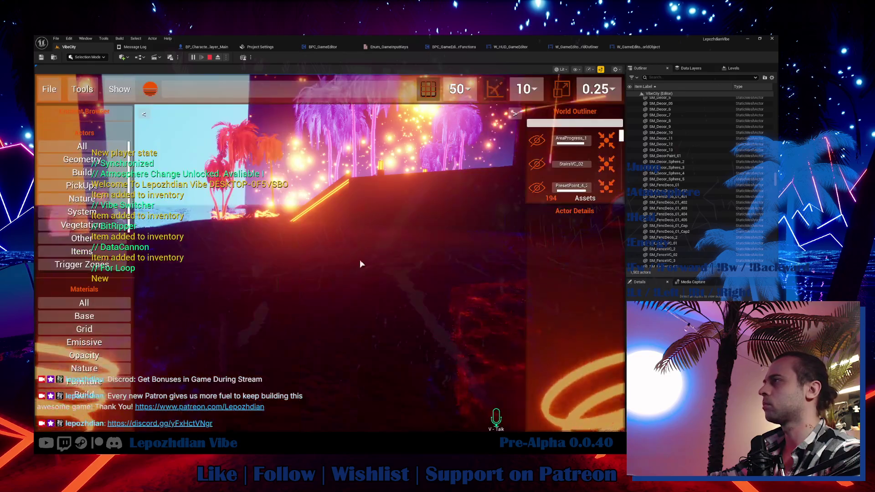
{"action": "mouse_move", "coordinate": [55, 172]}
{"action": "left_mouse_down"}
{"action": "mouse_move", "coordinate": [45, 174]}
{"action": "mouse_move", "coordinate": [389, 260]}
{"action": "left_mouse_up"}
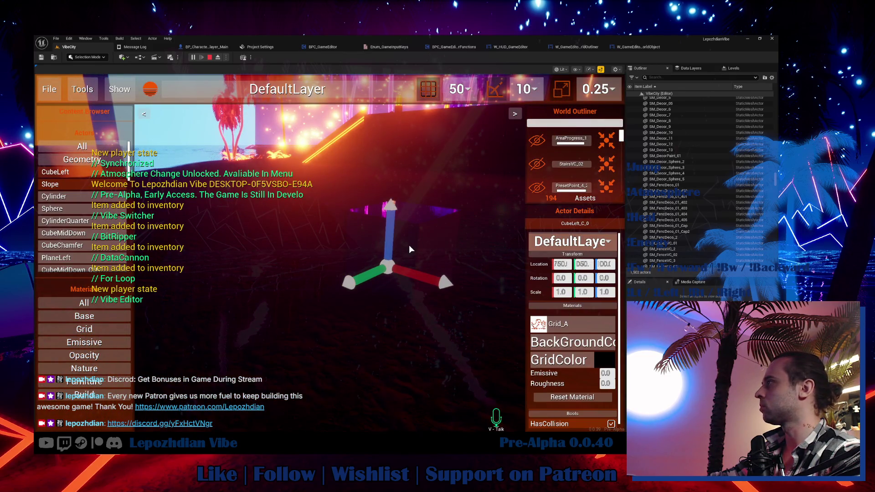
{"action": "left_click_drag", "start_coordinate": [621, 136], "coordinate": [621, 185]}
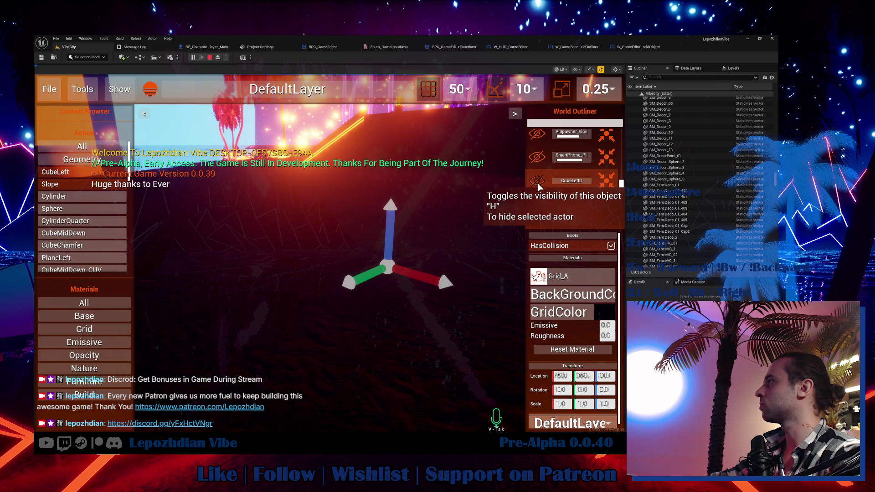
Toggle CubeLeft0's eye icon repeatedly to test hiding and showing, then stop the session.
{"action": "left_click", "coordinate": [538, 185]}
{"action": "left_click", "coordinate": [538, 185]}
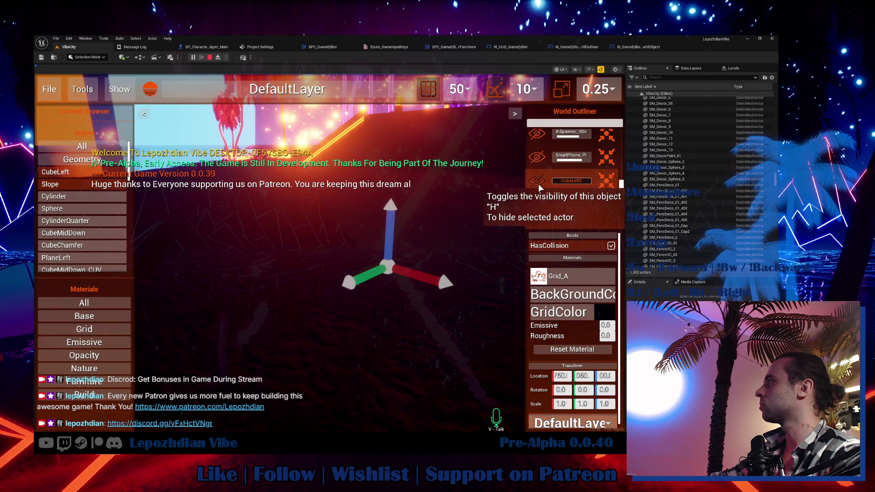
{"action": "left_click", "coordinate": [539, 185]}
{"action": "left_click", "coordinate": [539, 185]}
{"action": "left_click", "coordinate": [538, 185]}
{"action": "left_click", "coordinate": [539, 185]}
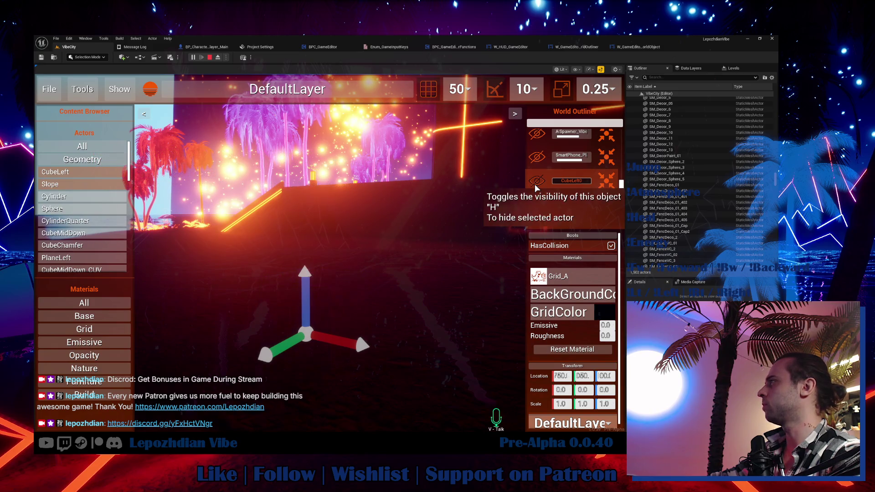
{"action": "scroll", "coordinate": [540, 180], "scroll_direction": "down", "scroll_amount": 1}
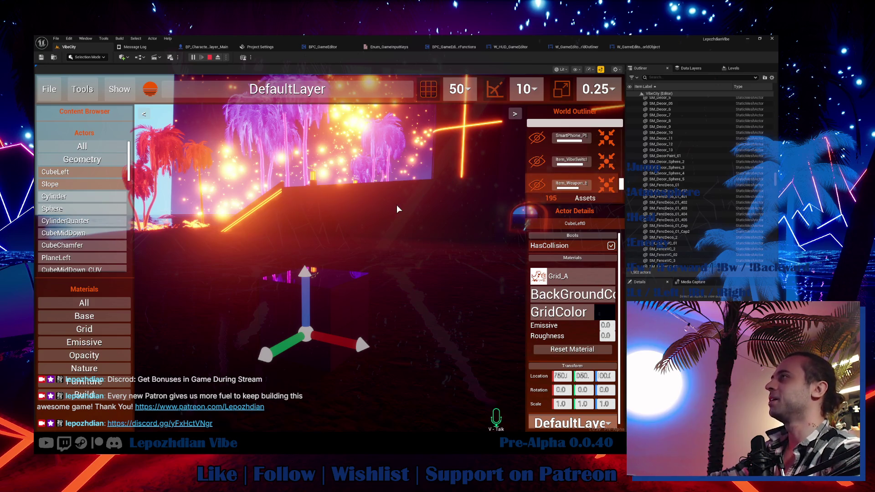
{"action": "key", "text": "Escape"}
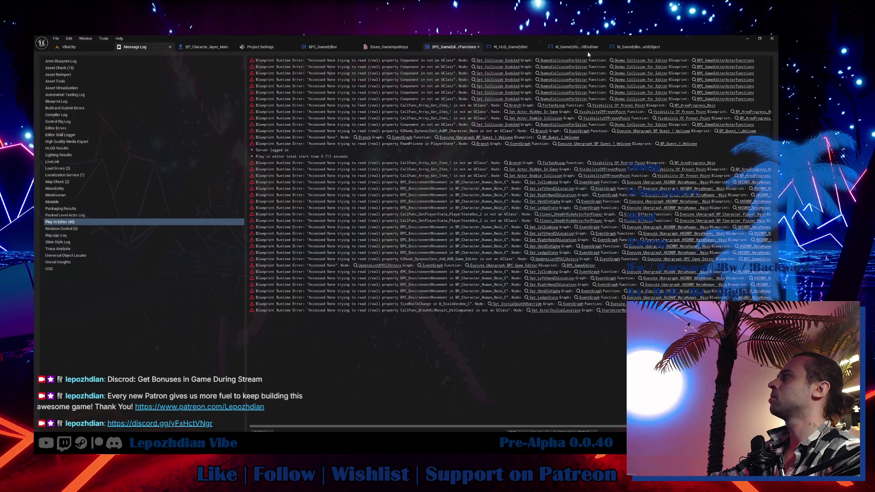
Review the eye widget and component visibility toggle function, then compile BPC_GameEditorActorFunctions.
{"action": "left_click", "coordinate": [638, 47]}
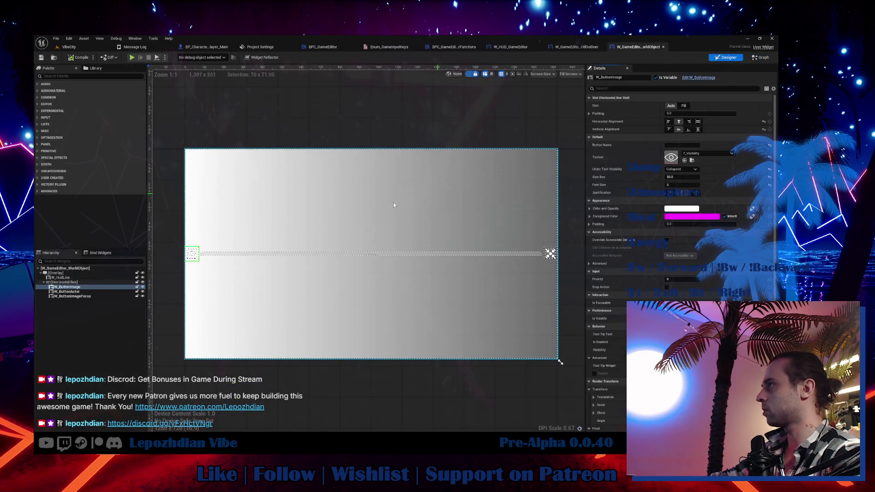
{"action": "key", "text": "f"}
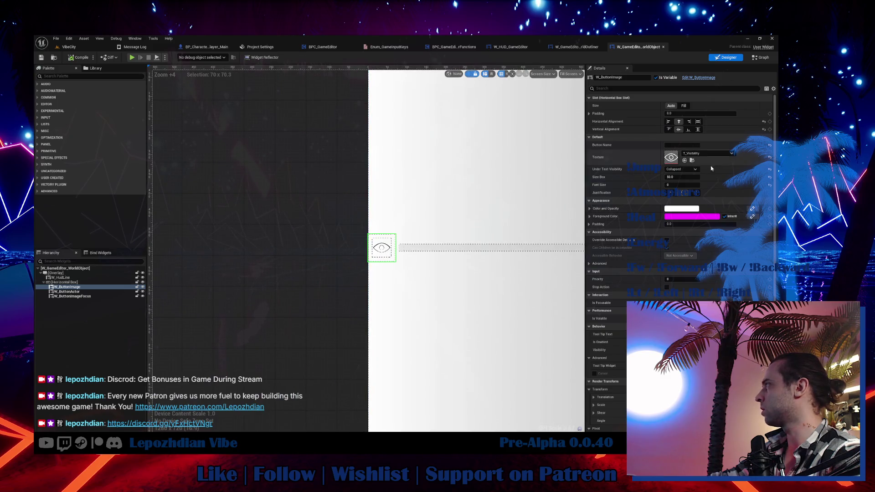
{"action": "left_click", "coordinate": [762, 58]}
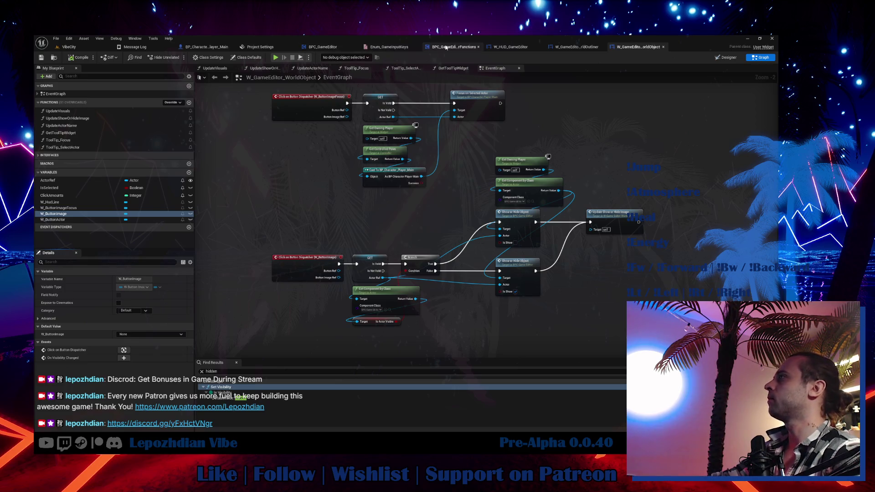
{"action": "left_click", "coordinate": [453, 47]}
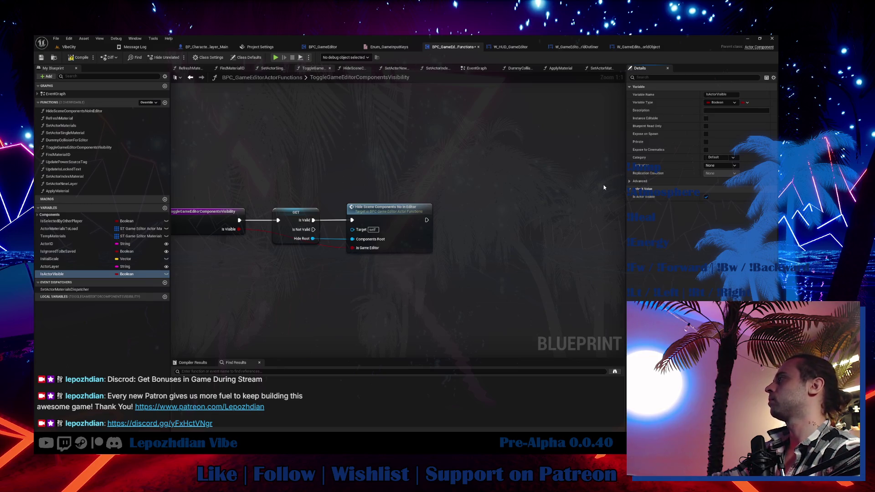
{"action": "left_click", "coordinate": [74, 58]}
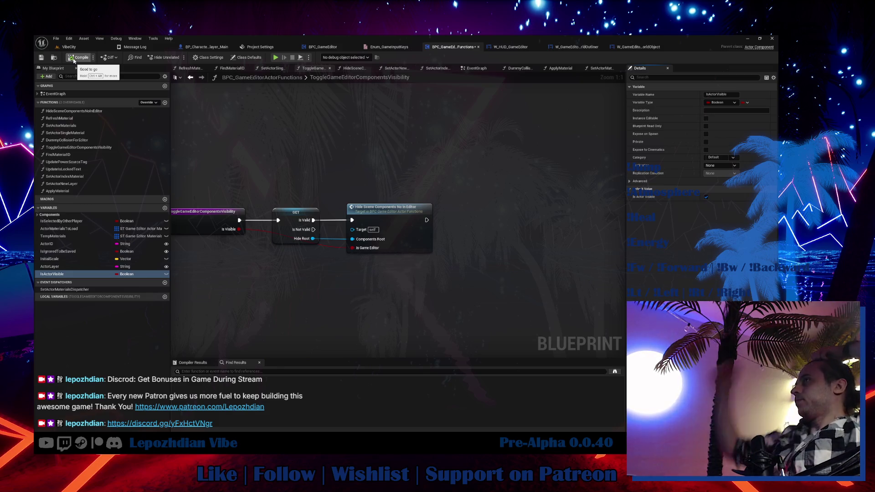
{"action": "left_click", "coordinate": [69, 47]}
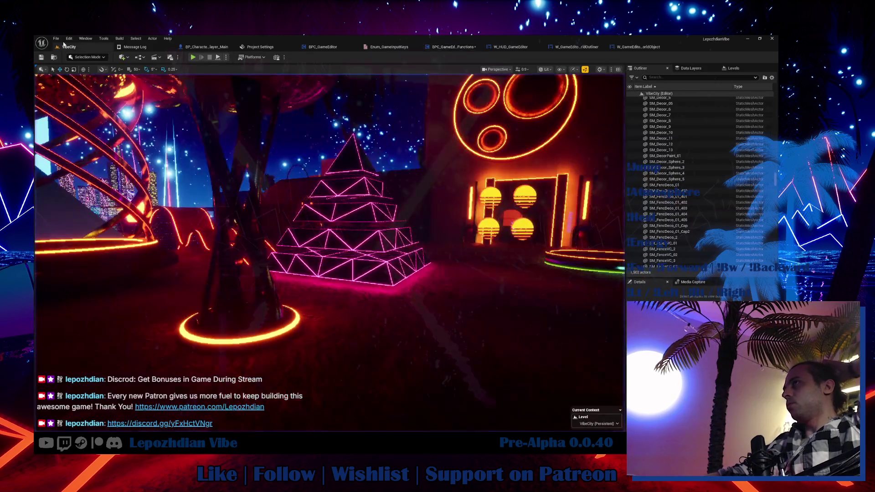
Play the level and open the Vibe Editor from page 2 of the in-game menu.
{"action": "left_click", "coordinate": [55, 38]}
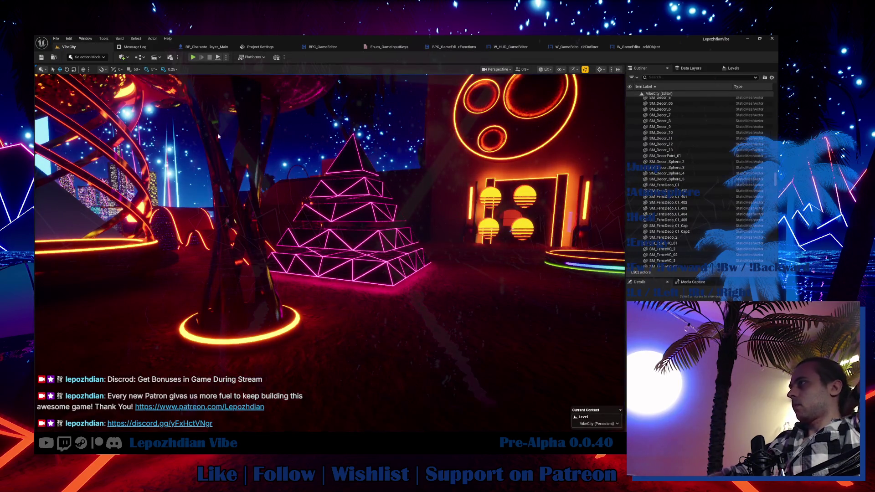
{"action": "left_click", "coordinate": [193, 58]}
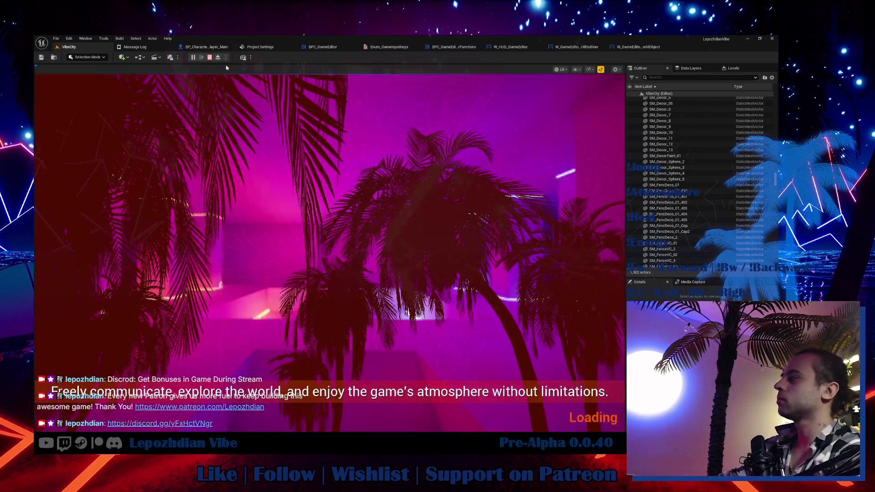
{"action": "key", "text": "Tab"}
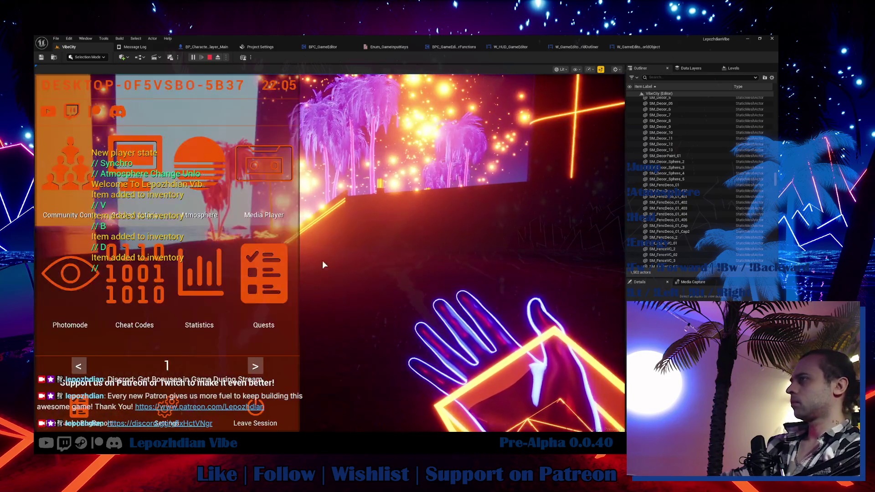
{"action": "left_click", "coordinate": [257, 365]}
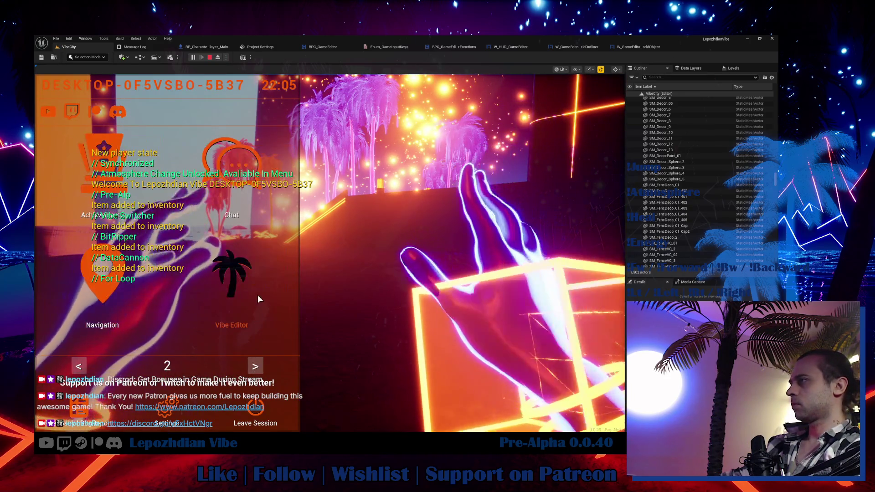
{"action": "left_click", "coordinate": [242, 282]}
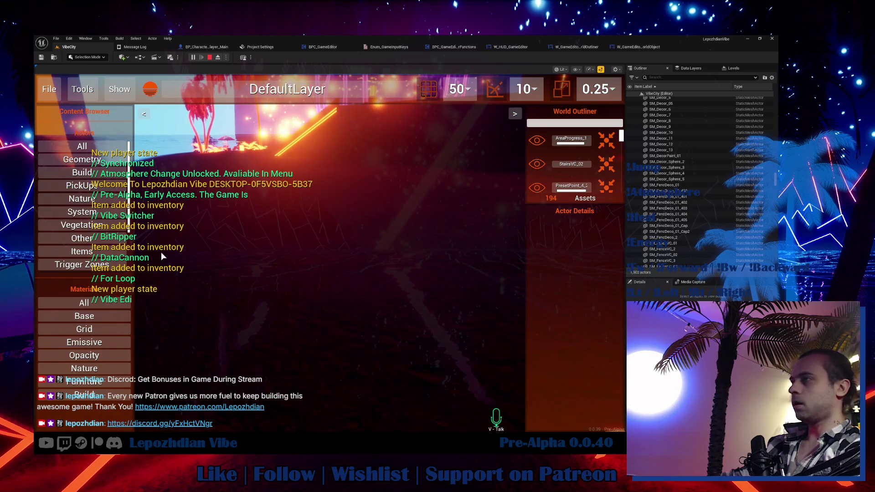
Spawn a Slope from the Geometry list into the level and free the mouse from the game.
{"action": "left_click", "coordinate": [91, 172]}
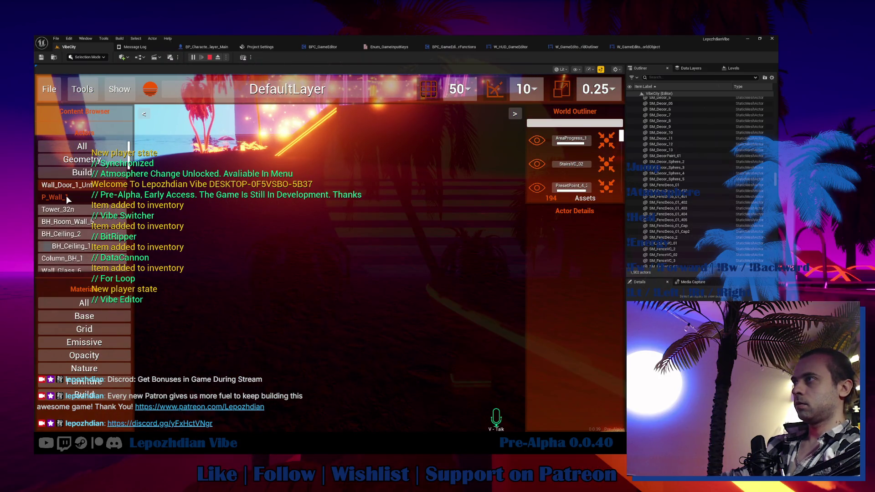
{"action": "left_click", "coordinate": [80, 170]}
{"action": "left_click", "coordinate": [78, 171]}
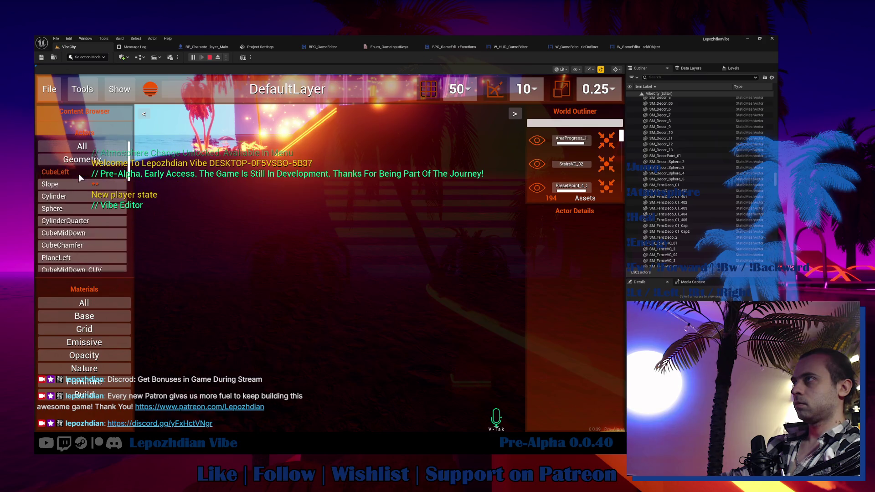
{"action": "left_click", "coordinate": [64, 185]}
{"action": "left_click", "coordinate": [311, 309]}
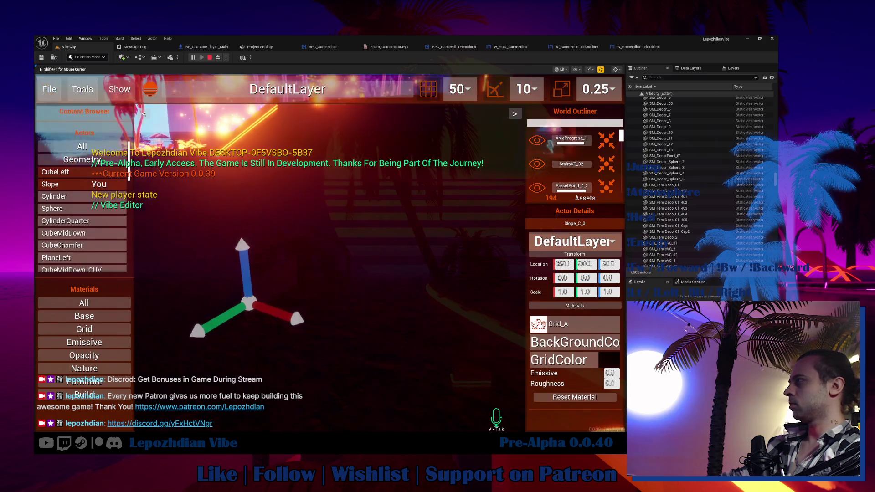
{"action": "key", "text": "shift+F1"}
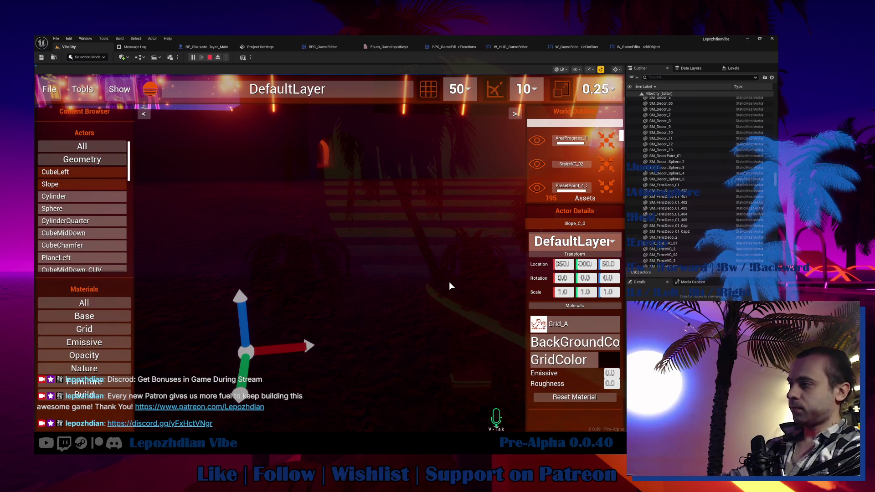
{"action": "key", "text": "alt+Tab"}
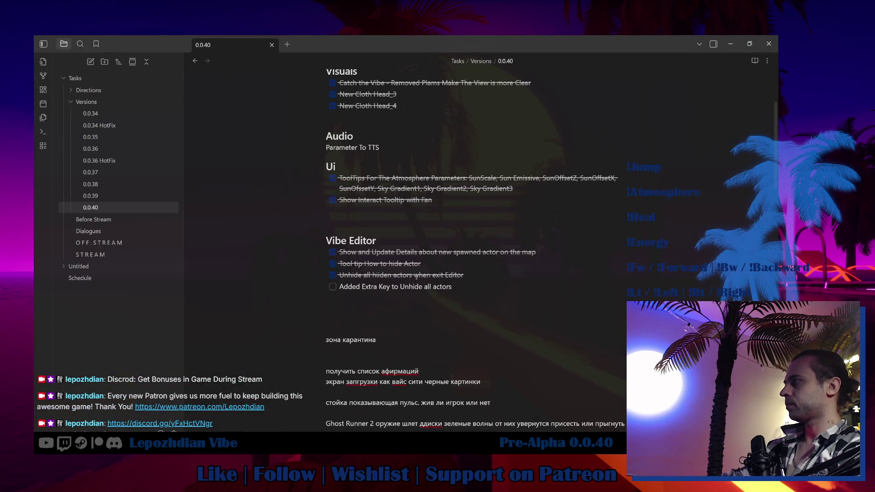
Add checked 0.0.40 entries 'Fixed Toggle Hide / Unhide Actors' and same-button selected-actor toggling.
{"action": "left_click", "coordinate": [474, 275]}
{"action": "key", "text": "Return"}
{"action": "type", "text": "Fixed Toggle Hide / Unhide Acto"}
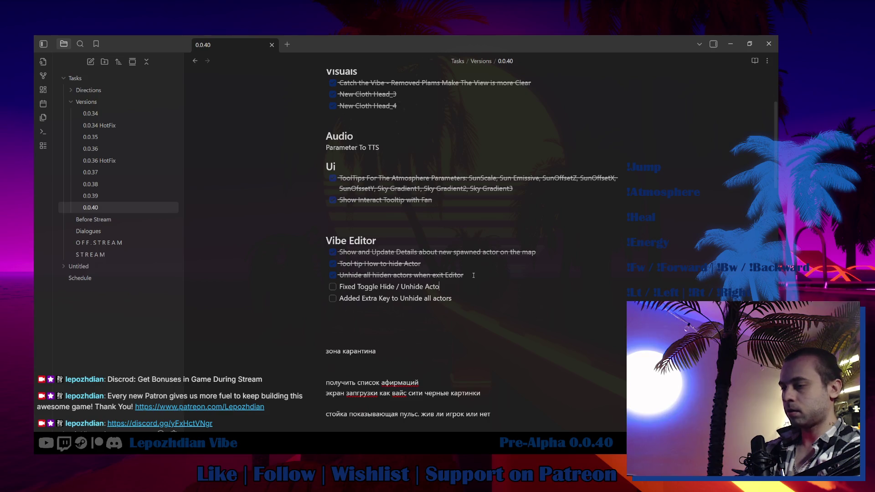
{"action": "type", "text": "rs"}
{"action": "left_click", "coordinate": [333, 288]}
{"action": "key", "text": "Return"}
{"action": "type", "text": "Added Possibility to Toggle Hide / Unhide Selected Actor with the same button"}
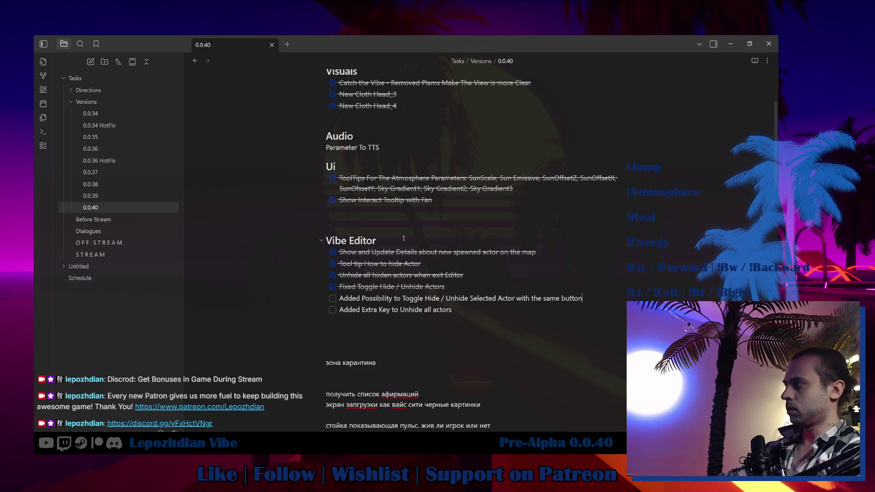
{"action": "left_click", "coordinate": [332, 298]}
{"action": "key", "text": "alt+Tab"}
{"action": "left_click", "coordinate": [71, 50]}
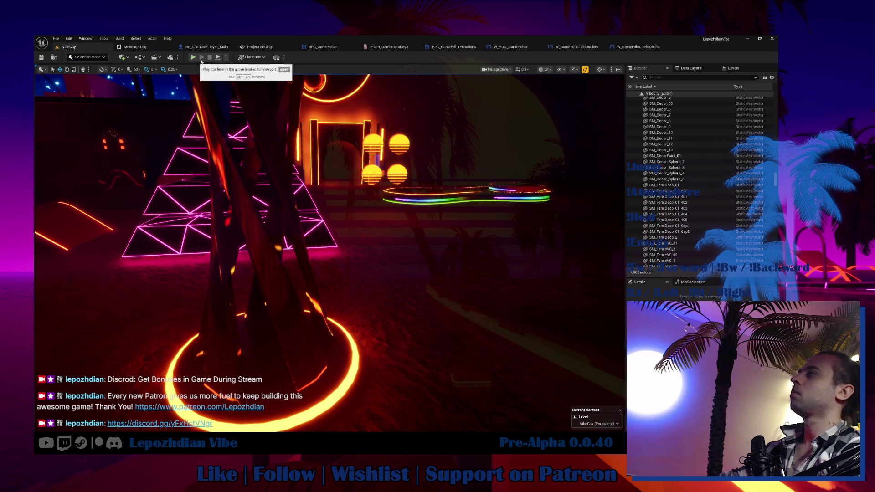
From BP_Character_Player_Main's InputAction GE Hide Object, follow Hide Game Object to its event.
{"action": "left_click", "coordinate": [216, 49]}
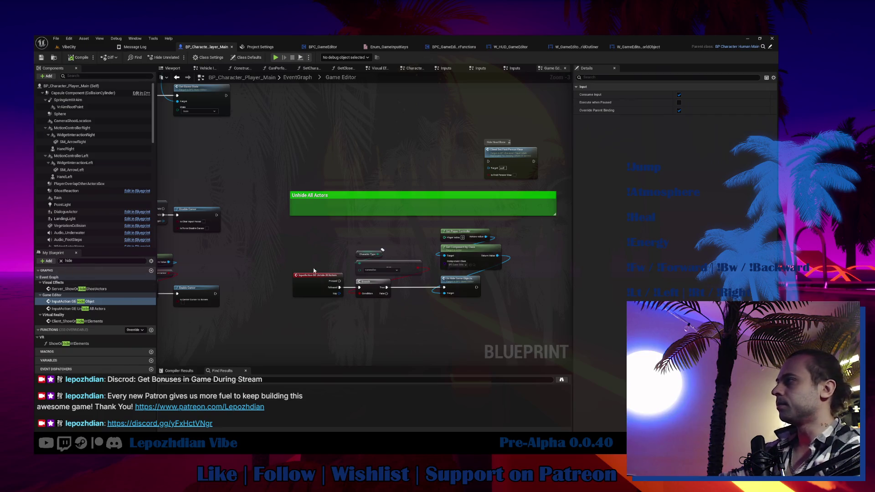
{"action": "mouse_move", "coordinate": [327, 256]}
{"action": "left_mouse_down"}
{"action": "mouse_move", "coordinate": [498, 250]}
{"action": "mouse_move", "coordinate": [596, 276]}
{"action": "left_mouse_up"}
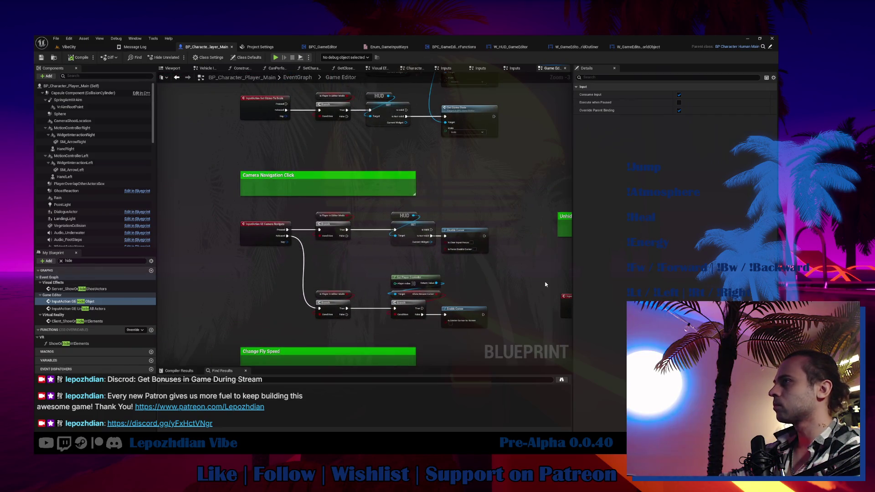
{"action": "left_click", "coordinate": [94, 302]}
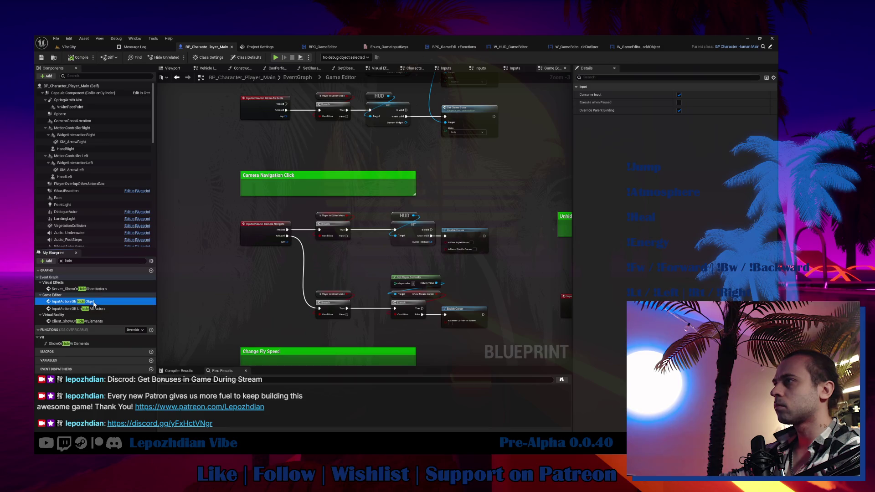
{"action": "double_click", "coordinate": [94, 302]}
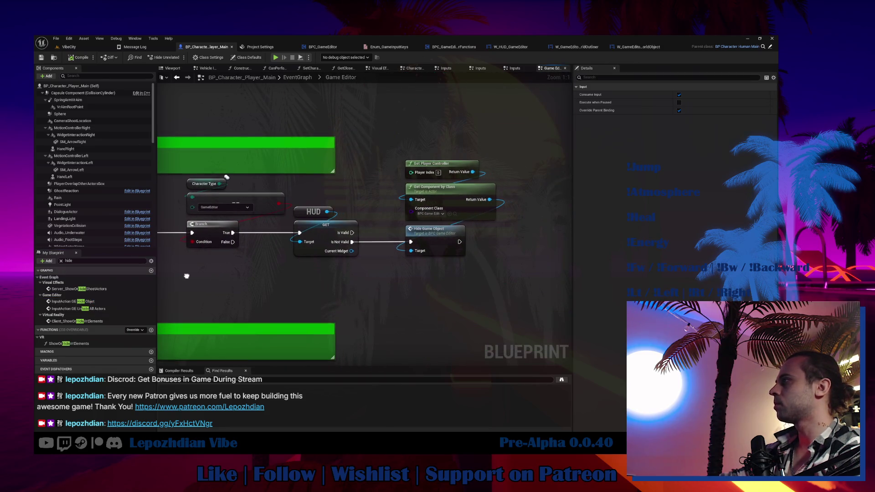
{"action": "left_click", "coordinate": [450, 237]}
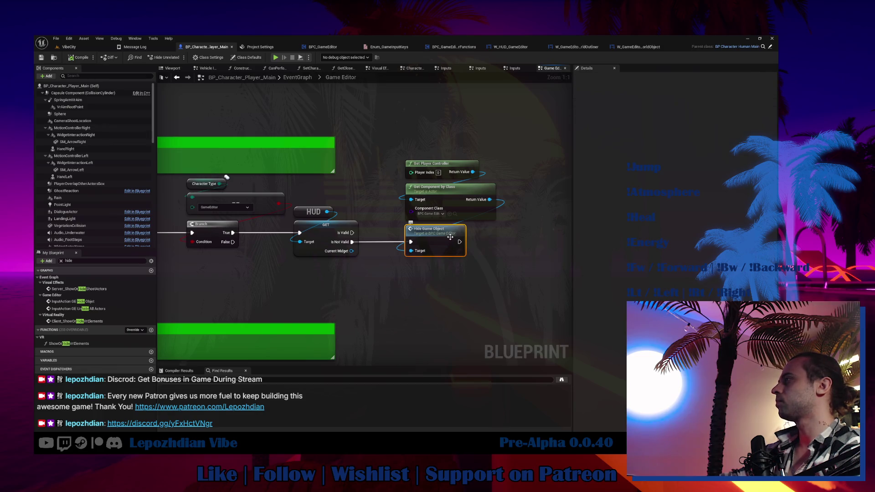
{"action": "double_click", "coordinate": [451, 237]}
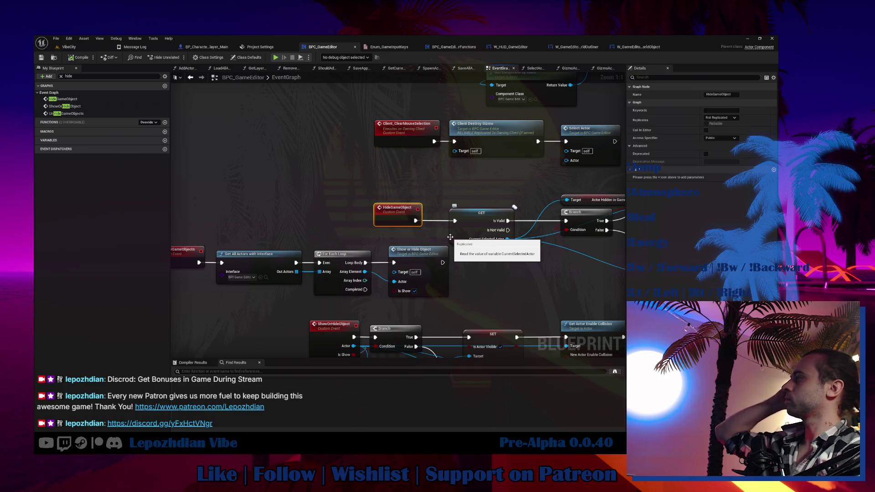
Restore Get Component by Class in HideGameObject and move it below Current Selected Actor.
{"action": "mouse_move", "coordinate": [450, 237]}
{"action": "left_mouse_down"}
{"action": "mouse_move", "coordinate": [257, 231]}
{"action": "mouse_move", "coordinate": [309, 227]}
{"action": "left_mouse_up"}
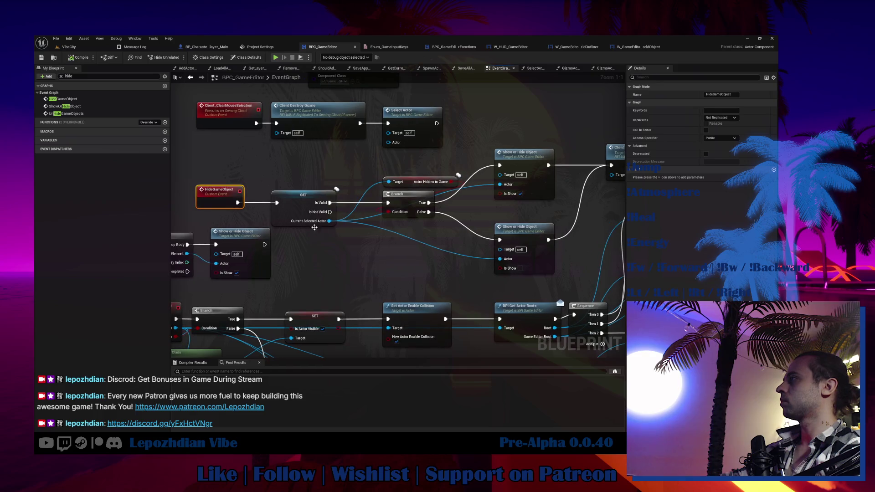
{"action": "mouse_move", "coordinate": [421, 182]}
{"action": "left_mouse_down"}
{"action": "mouse_move", "coordinate": [379, 241]}
{"action": "mouse_move", "coordinate": [320, 230]}
{"action": "left_mouse_up"}
{"action": "left_click", "coordinate": [363, 243]}
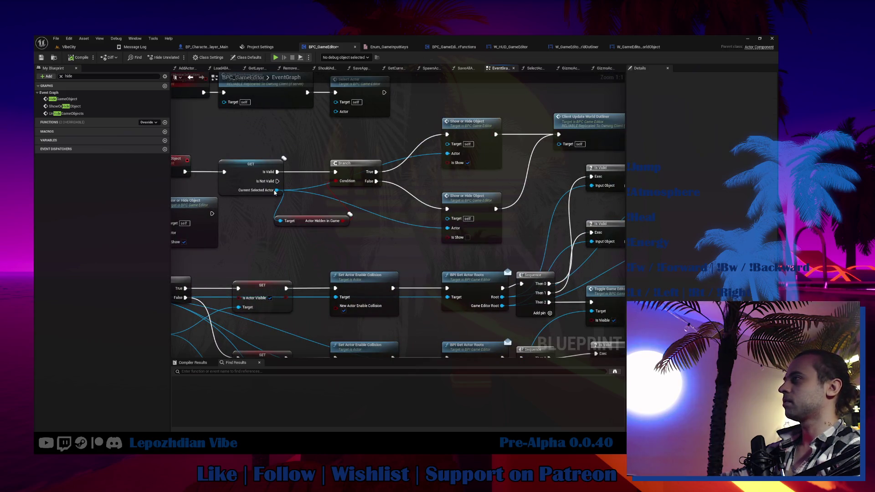
{"action": "key", "text": "ctrl+z"}
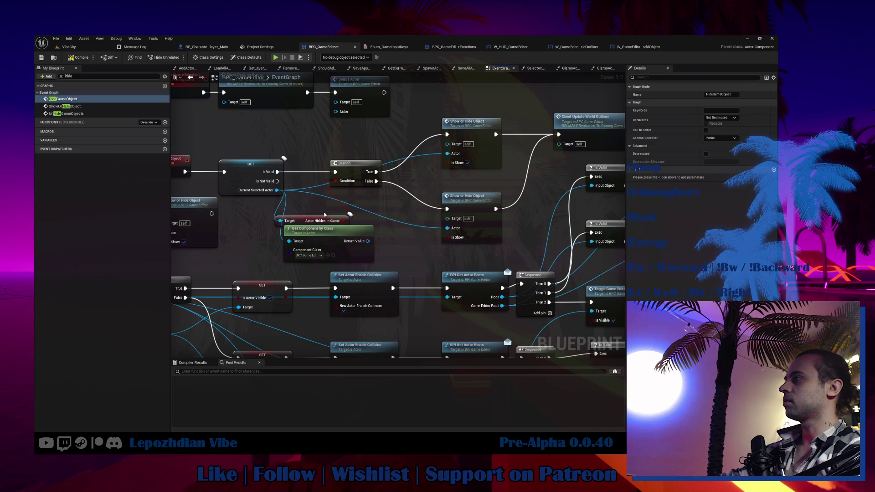
{"action": "left_click_drag", "start_coordinate": [325, 219], "coordinate": [358, 200]}
{"action": "mouse_move", "coordinate": [336, 245]}
{"action": "left_mouse_down"}
{"action": "mouse_move", "coordinate": [276, 223]}
{"action": "mouse_move", "coordinate": [305, 240]}
{"action": "mouse_move", "coordinate": [255, 174]}
{"action": "mouse_move", "coordinate": [460, 215]}
{"action": "mouse_move", "coordinate": [505, 205]}
{"action": "mouse_move", "coordinate": [338, 202]}
{"action": "mouse_move", "coordinate": [354, 163]}
{"action": "mouse_move", "coordinate": [101, 185]}
{"action": "left_mouse_up"}
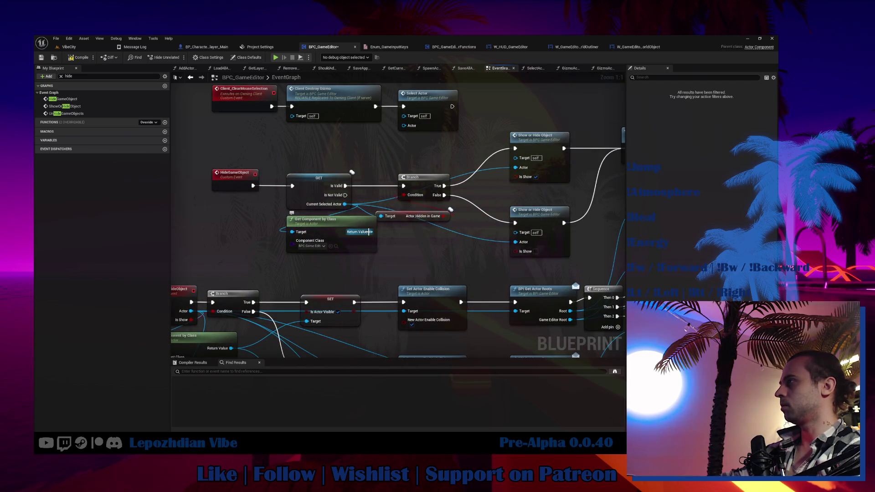
Replace Actor Hidden in Game with an Is Actor Visible getter feeding the Branch condition.
{"action": "left_click_drag", "start_coordinate": [369, 232], "coordinate": [403, 239]}
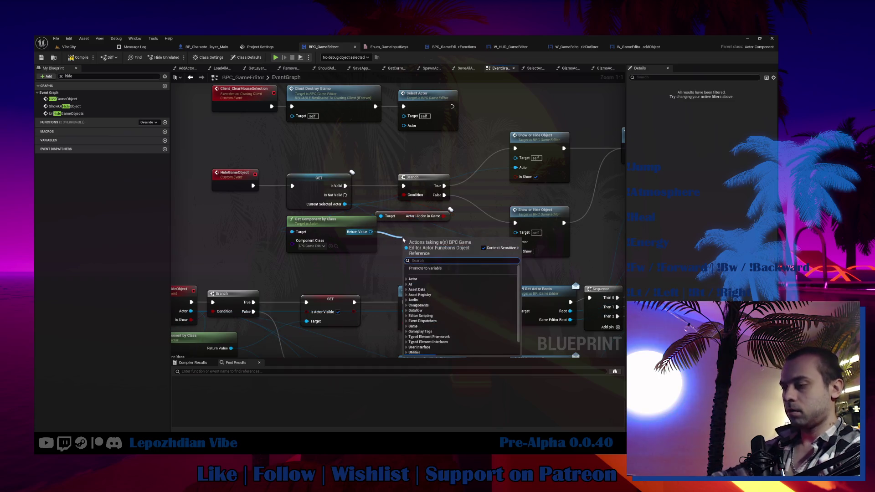
{"action": "type", "text": "is actor vis"}
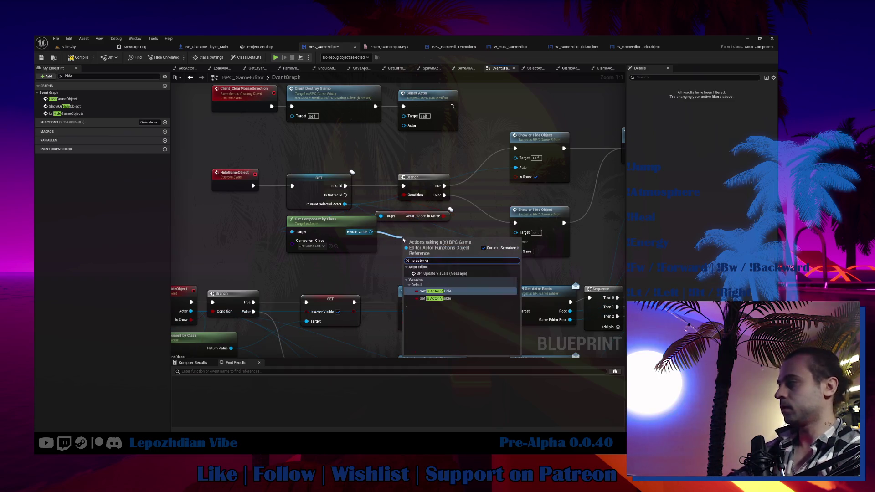
{"action": "left_click", "coordinate": [435, 291]}
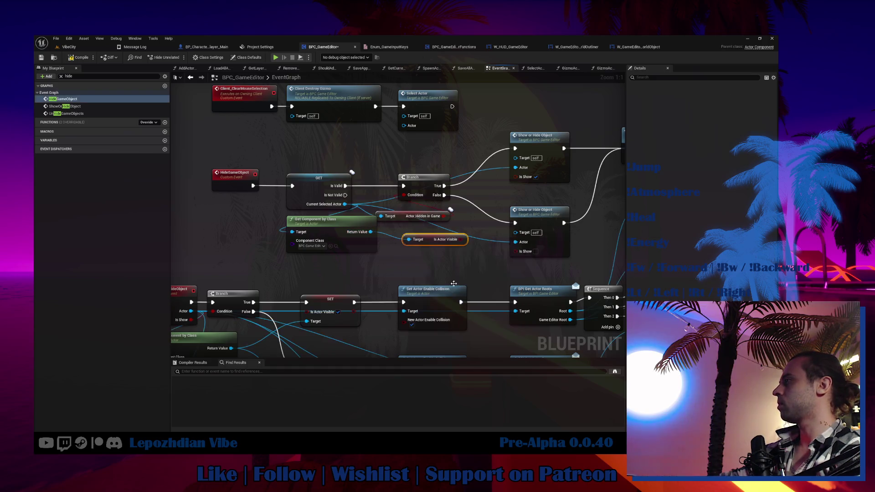
{"action": "left_click_drag", "start_coordinate": [461, 240], "coordinate": [403, 195]}
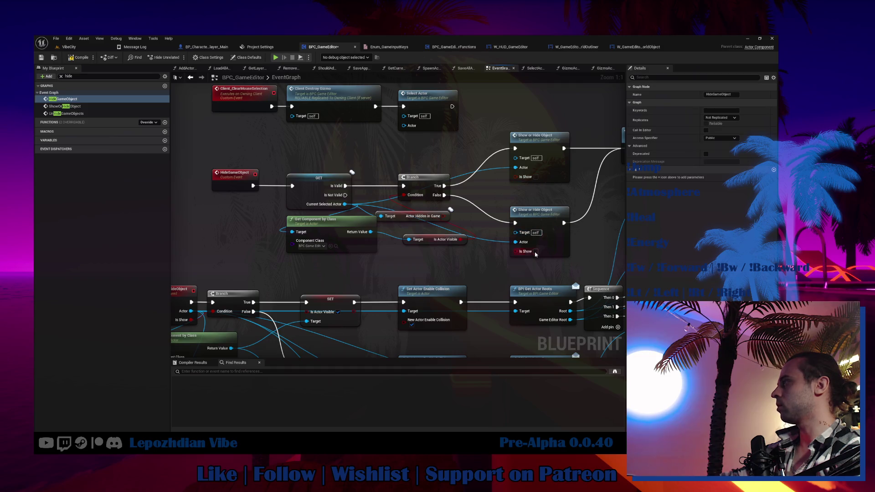
{"action": "left_click", "coordinate": [444, 216]}
{"action": "key", "text": "Delete"}
{"action": "mouse_move", "coordinate": [427, 242]}
{"action": "left_mouse_down"}
{"action": "mouse_move", "coordinate": [424, 168]}
{"action": "mouse_move", "coordinate": [245, 254]}
{"action": "left_mouse_up"}
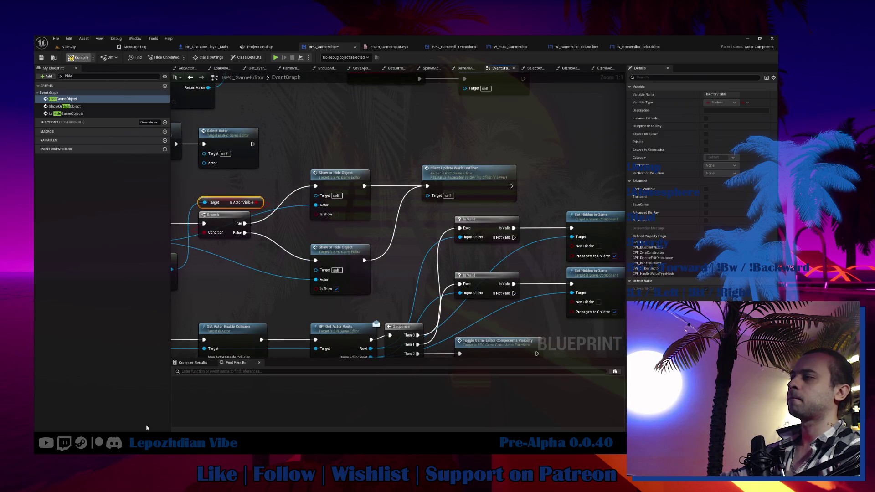
Delete the duplicate toggle-hide line from the notes, then open Unreal's File menu.
{"action": "key", "text": "alt+Tab"}
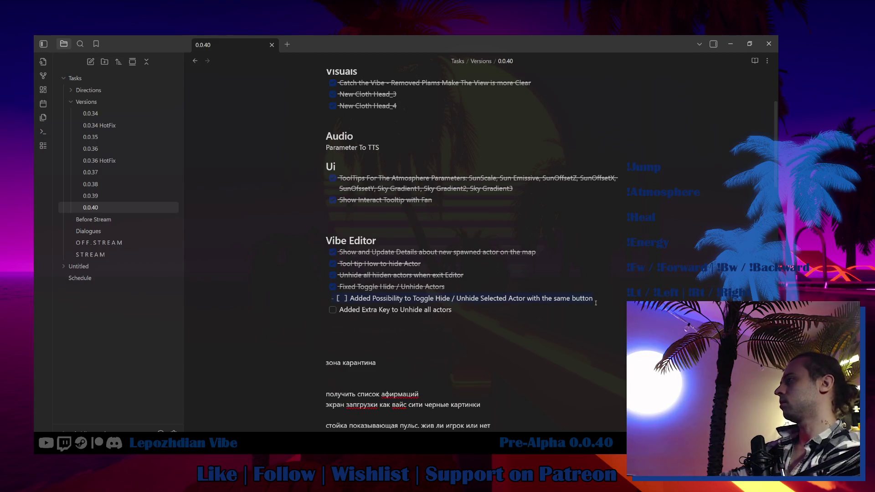
{"action": "key", "text": "BackSpace"}
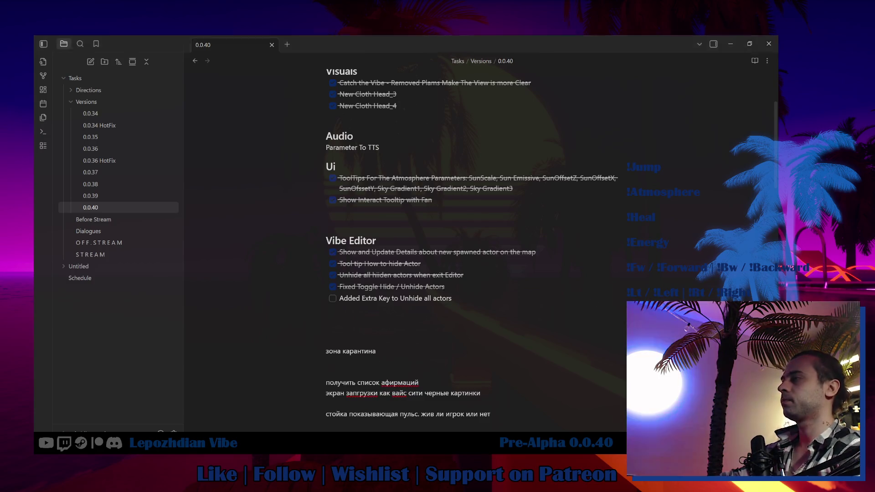
{"action": "key", "text": "alt+Tab"}
{"action": "left_click", "coordinate": [80, 47]}
{"action": "left_click", "coordinate": [56, 38]}
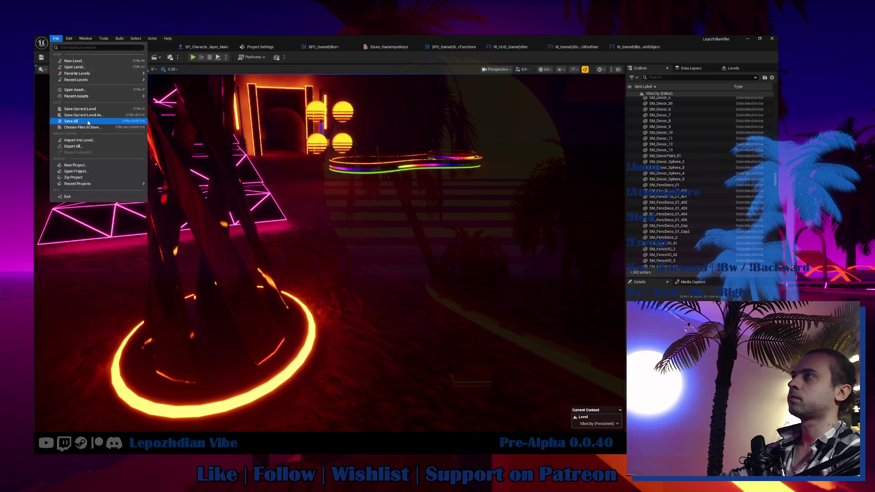
Save all, play the game, and open the Vibe Editor from page 2 of the menu.
{"action": "left_click", "coordinate": [71, 122]}
{"action": "left_click", "coordinate": [193, 58]}
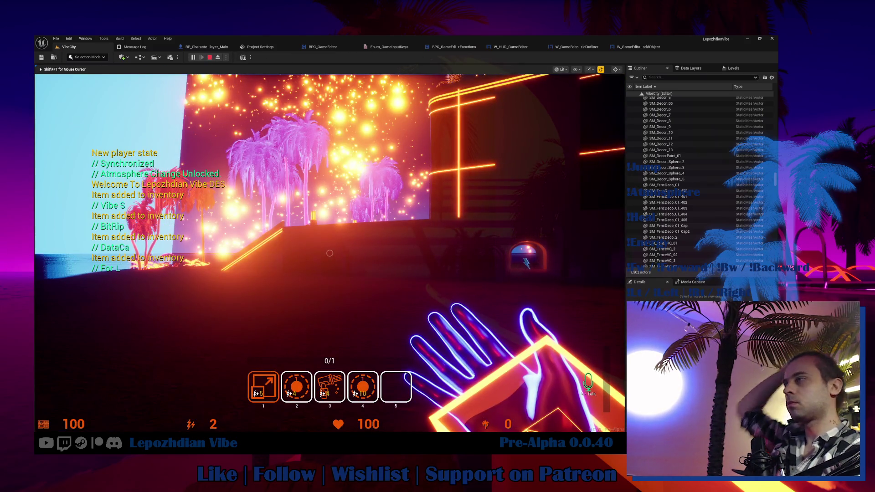
{"action": "key", "text": "Tab"}
{"action": "left_click", "coordinate": [256, 369]}
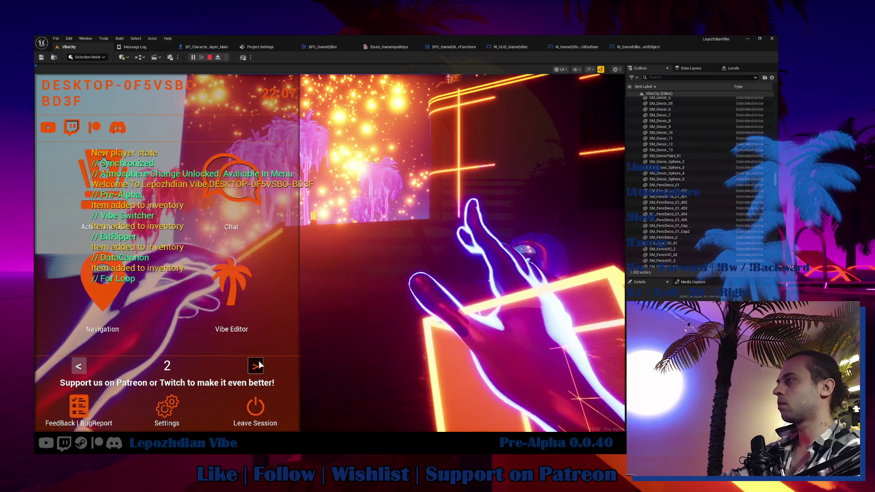
{"action": "left_click", "coordinate": [240, 289]}
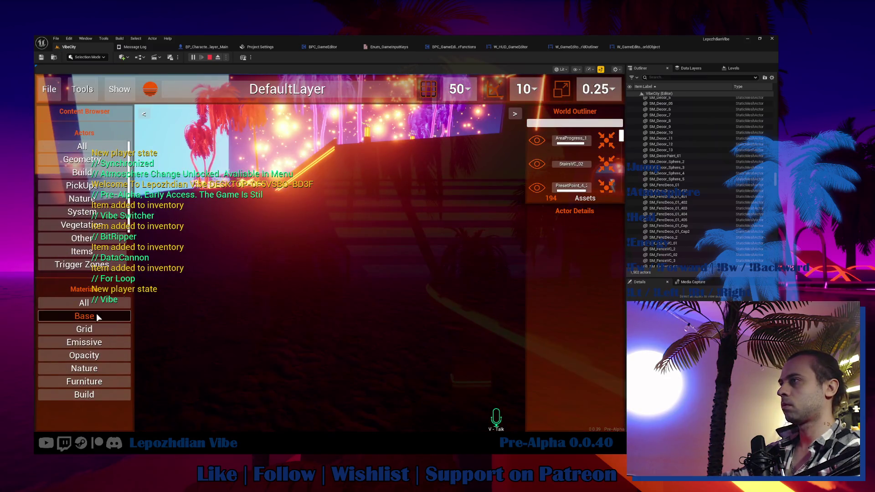
Try dropping the Base material onto the scene several times.
{"action": "left_click", "coordinate": [97, 315]}
{"action": "left_click_drag", "start_coordinate": [85, 330], "coordinate": [383, 306]}
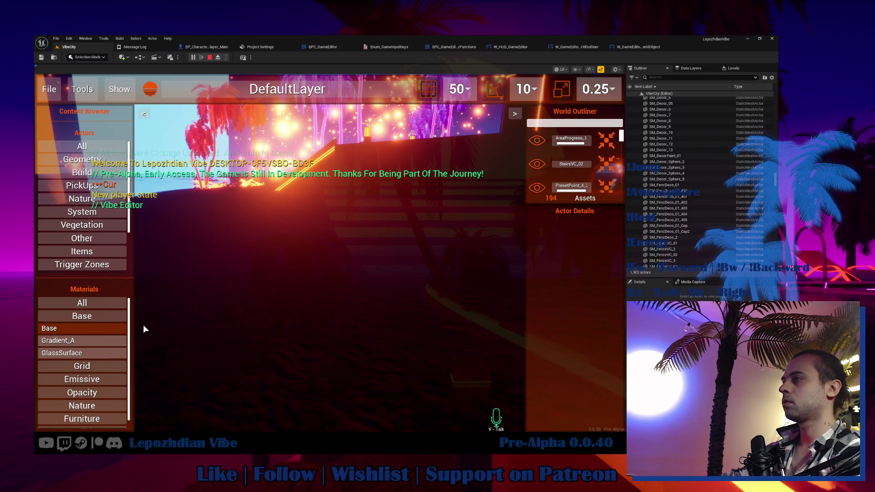
{"action": "left_click_drag", "start_coordinate": [82, 327], "coordinate": [322, 314]}
{"action": "mouse_move", "coordinate": [108, 324]}
{"action": "left_mouse_down"}
{"action": "mouse_move", "coordinate": [244, 284]}
{"action": "mouse_move", "coordinate": [236, 285]}
{"action": "left_mouse_up"}
{"action": "left_click_drag", "start_coordinate": [109, 334], "coordinate": [169, 358]}
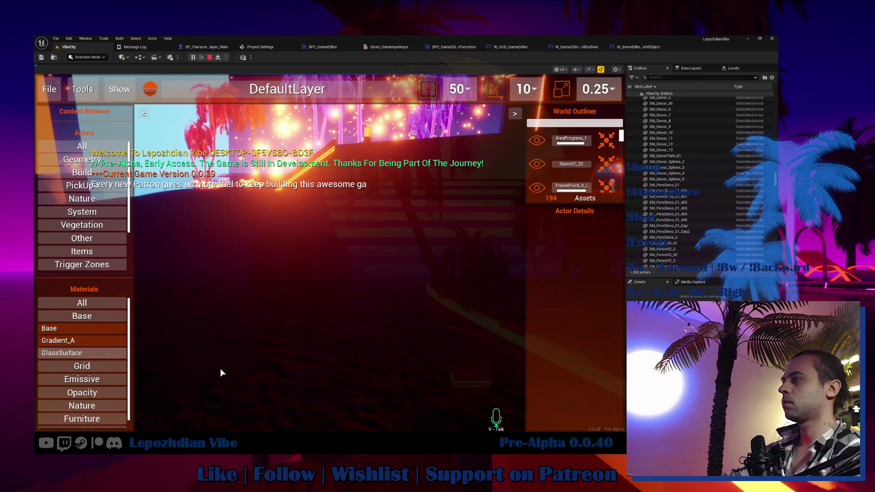
{"action": "left_click_drag", "start_coordinate": [99, 339], "coordinate": [290, 340]}
{"action": "left_click_drag", "start_coordinate": [103, 326], "coordinate": [316, 284]}
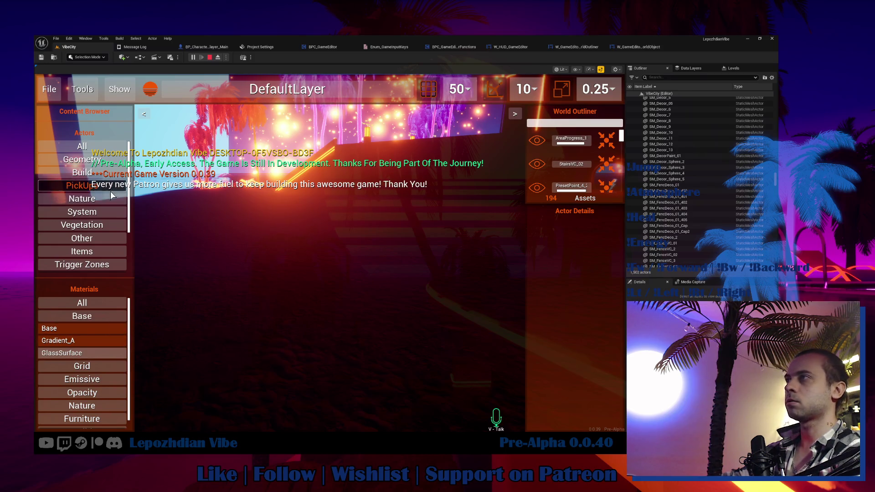
Place two CubeLeft cubes from the Geometry list and set Emissive to 0.01.
{"action": "left_click", "coordinate": [81, 159]}
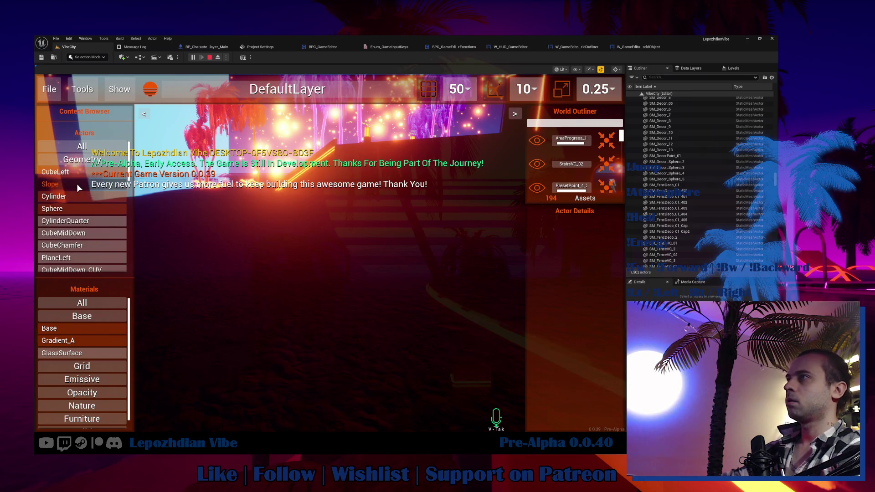
{"action": "mouse_move", "coordinate": [78, 175]}
{"action": "left_mouse_down"}
{"action": "mouse_move", "coordinate": [419, 321]}
{"action": "mouse_move", "coordinate": [341, 318]}
{"action": "left_mouse_up"}
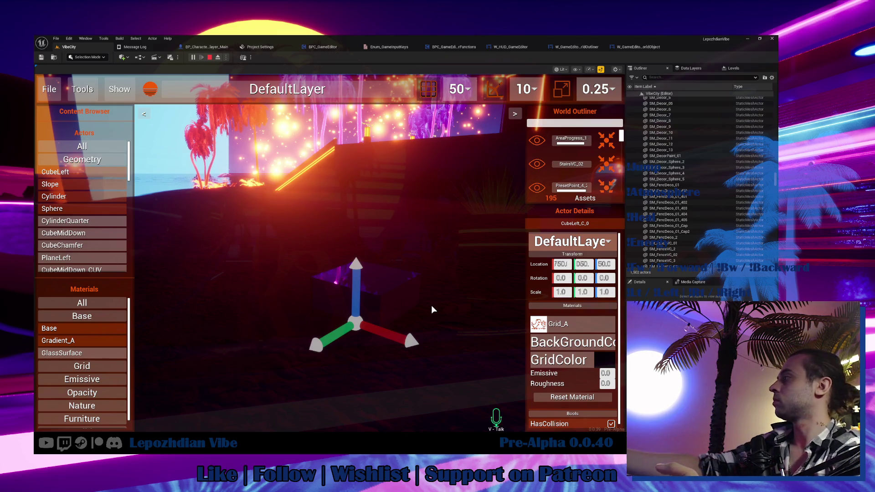
{"action": "left_click_drag", "start_coordinate": [431, 305], "coordinate": [332, 190]}
{"action": "left_click_drag", "start_coordinate": [284, 164], "coordinate": [378, 322]}
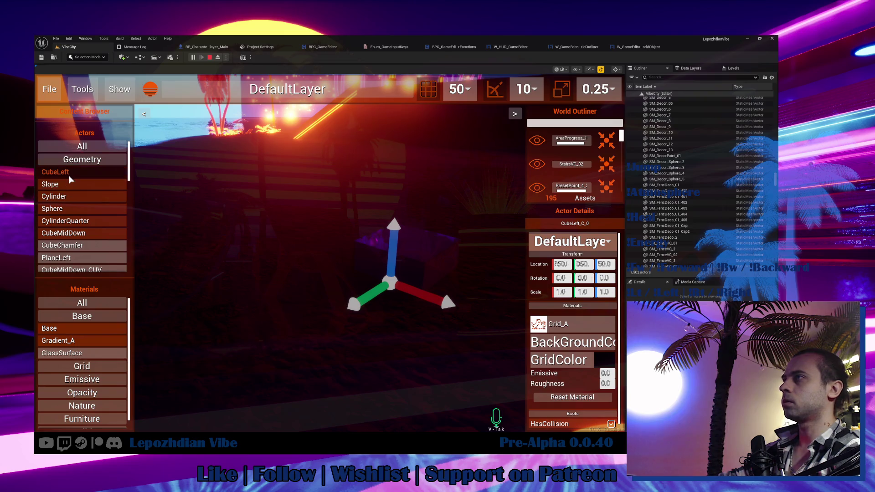
{"action": "mouse_move", "coordinate": [59, 175]}
{"action": "left_mouse_down"}
{"action": "mouse_move", "coordinate": [296, 294]}
{"action": "mouse_move", "coordinate": [268, 296]}
{"action": "mouse_move", "coordinate": [355, 275]}
{"action": "mouse_move", "coordinate": [212, 244]}
{"action": "mouse_move", "coordinate": [287, 230]}
{"action": "mouse_move", "coordinate": [313, 263]}
{"action": "mouse_move", "coordinate": [298, 245]}
{"action": "left_mouse_up"}
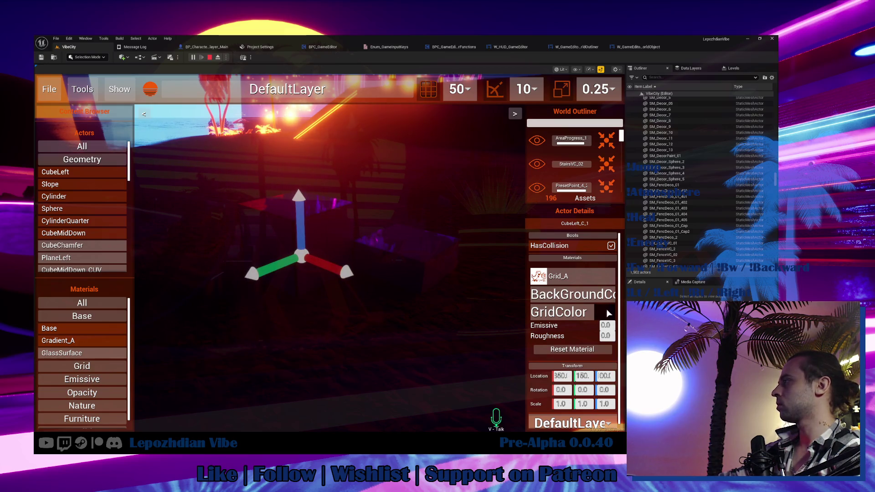
{"action": "mouse_move", "coordinate": [605, 325]}
{"action": "left_mouse_down"}
{"action": "mouse_move", "coordinate": [625, 334]}
{"action": "mouse_move", "coordinate": [625, 325]}
{"action": "mouse_move", "coordinate": [610, 328]}
{"action": "left_mouse_up"}
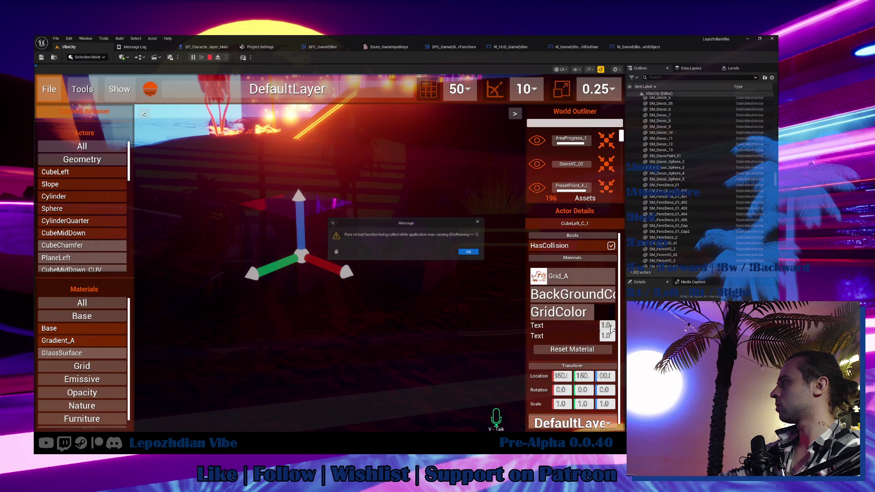
Dismiss the pure-virtual-function error and close the crash reporter.
{"action": "left_click", "coordinate": [465, 254]}
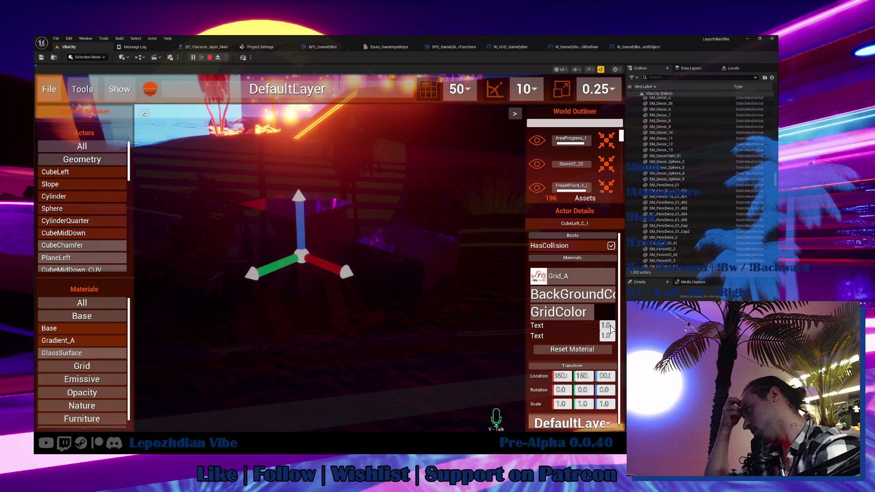
{"action": "key", "text": "alt+Tab"}
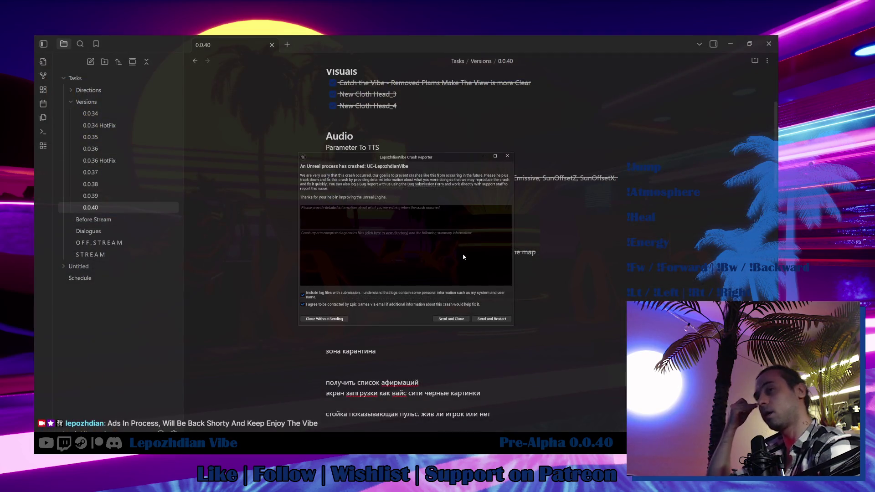
{"action": "left_click", "coordinate": [502, 320]}
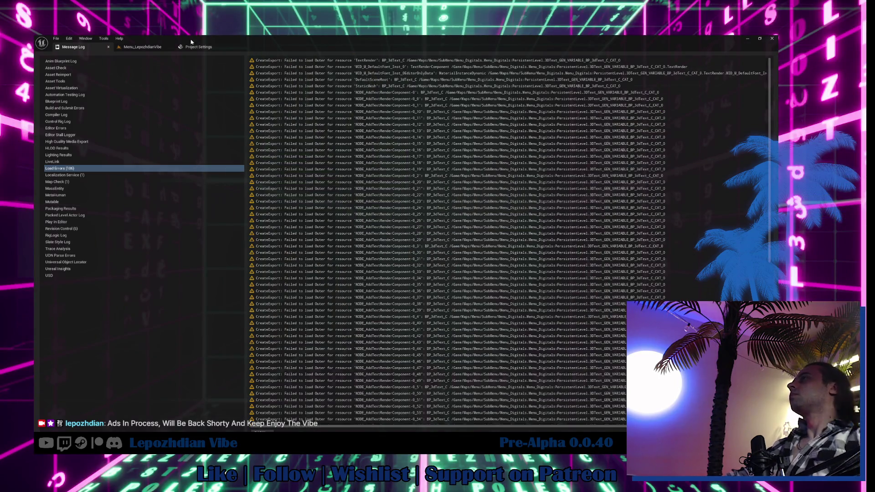
Open the VibeCity level from Maps > SandBox > VibeCity and move its tab to the front.
{"action": "left_click", "coordinate": [141, 47]}
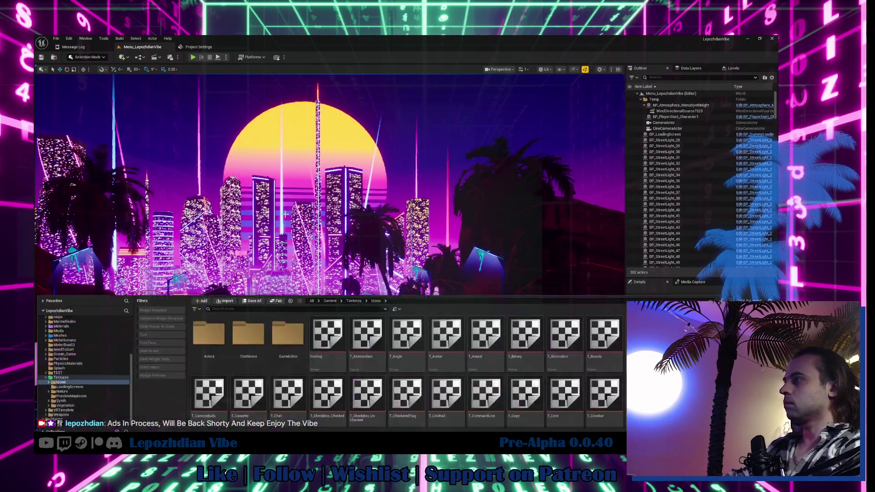
{"action": "left_click", "coordinate": [45, 373]}
{"action": "scroll", "coordinate": [69, 355], "scroll_direction": "up", "scroll_amount": 2}
{"action": "left_click", "coordinate": [58, 341]}
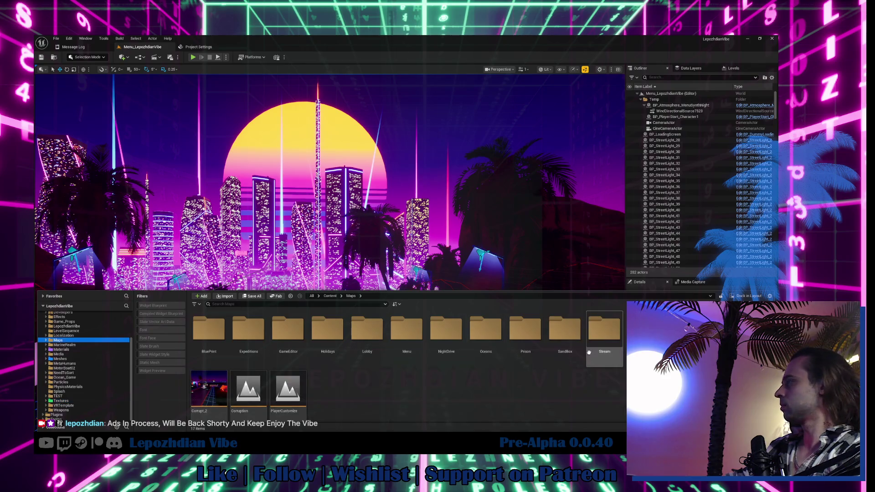
{"action": "double_click", "coordinate": [564, 331]}
{"action": "double_click", "coordinate": [460, 333]}
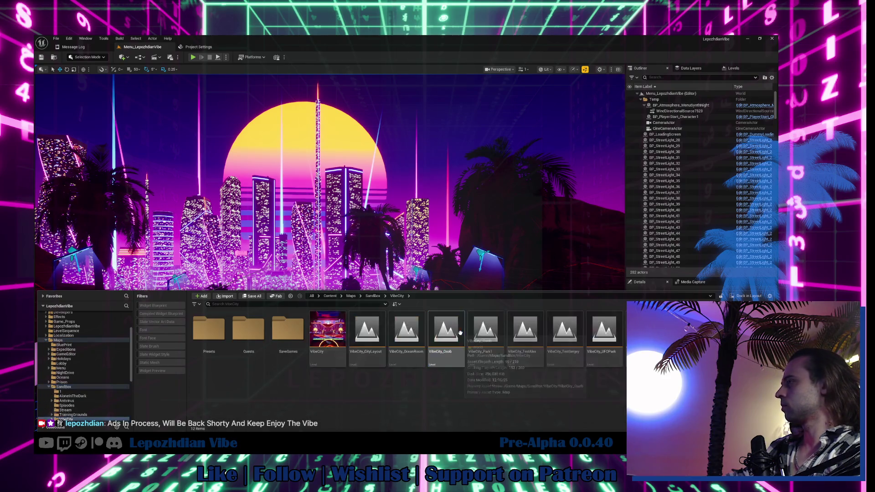
{"action": "double_click", "coordinate": [323, 339]}
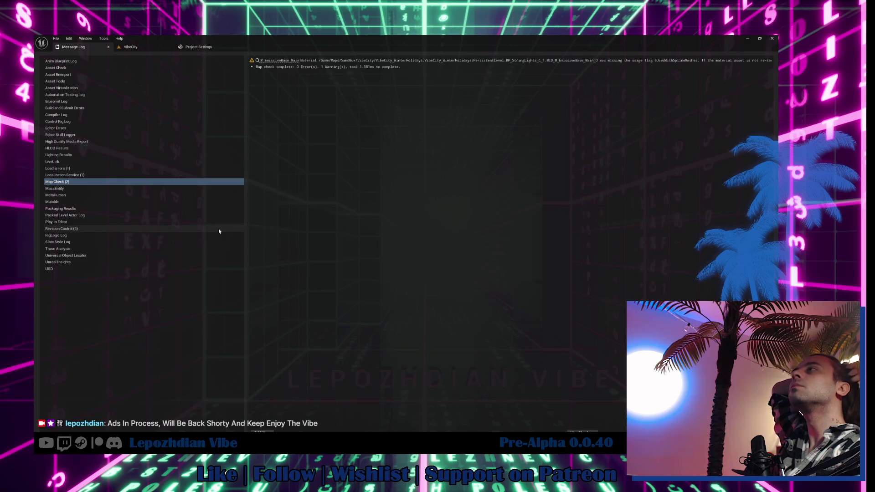
{"action": "left_click", "coordinate": [130, 47]}
{"action": "left_click_drag", "start_coordinate": [131, 47], "coordinate": [68, 46]}
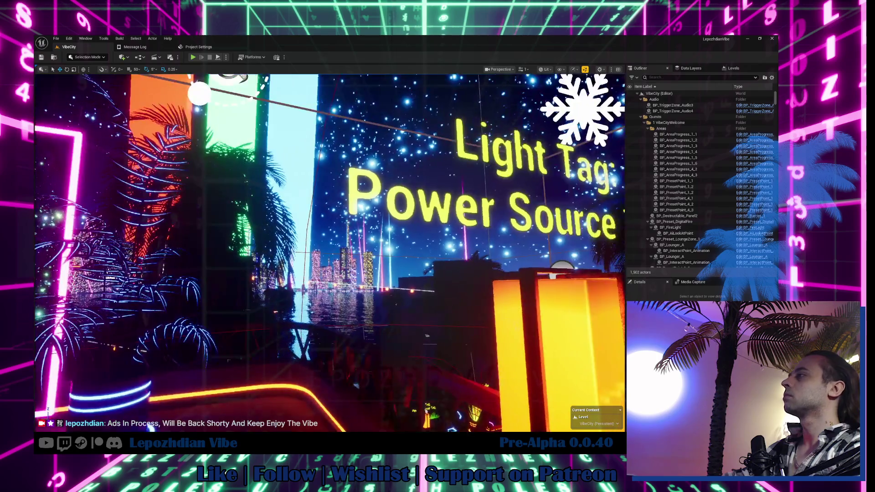
Reload VibeCity, start Play, and open the blueprints that failed to compile.
{"action": "key", "text": "ctrl+space"}
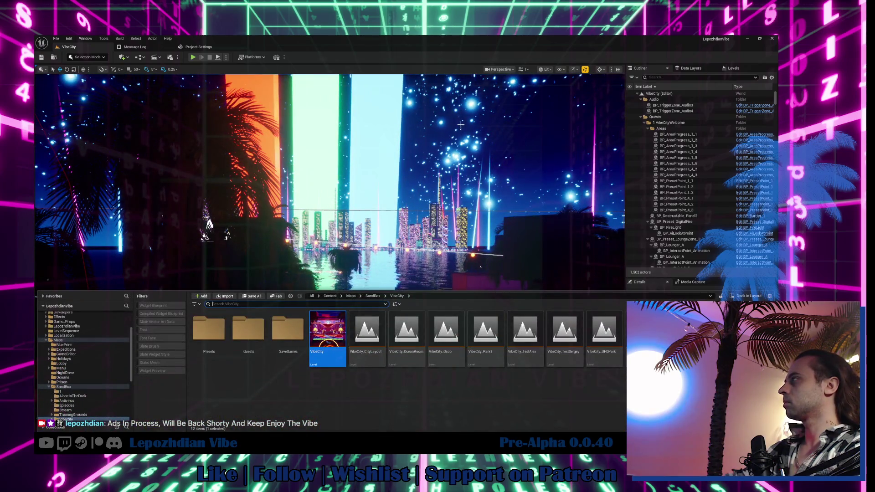
{"action": "double_click", "coordinate": [327, 332]}
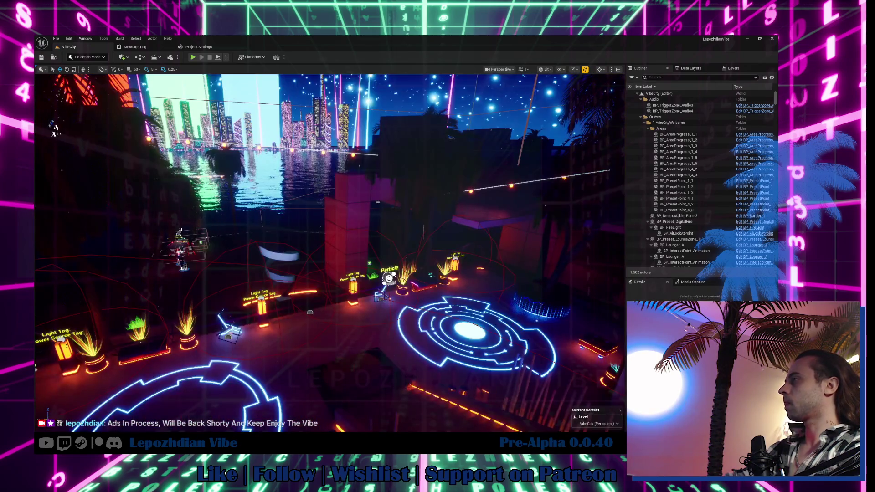
{"action": "left_click", "coordinate": [195, 58]}
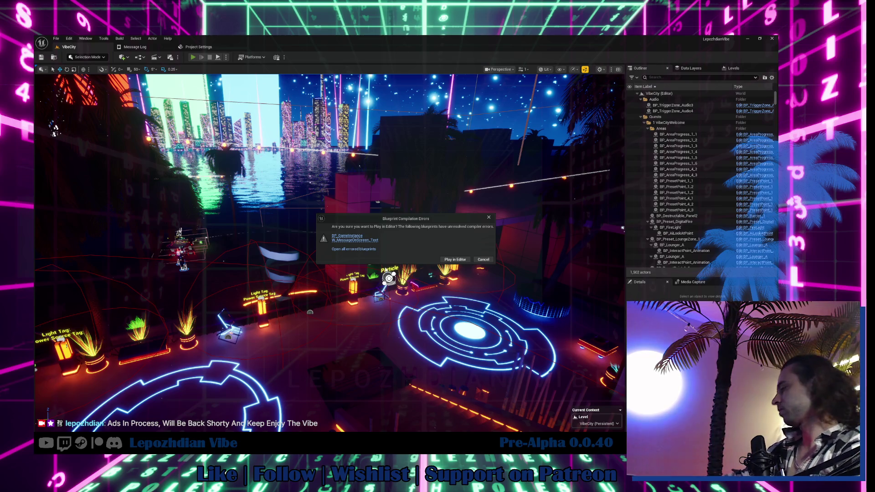
{"action": "left_click", "coordinate": [354, 249]}
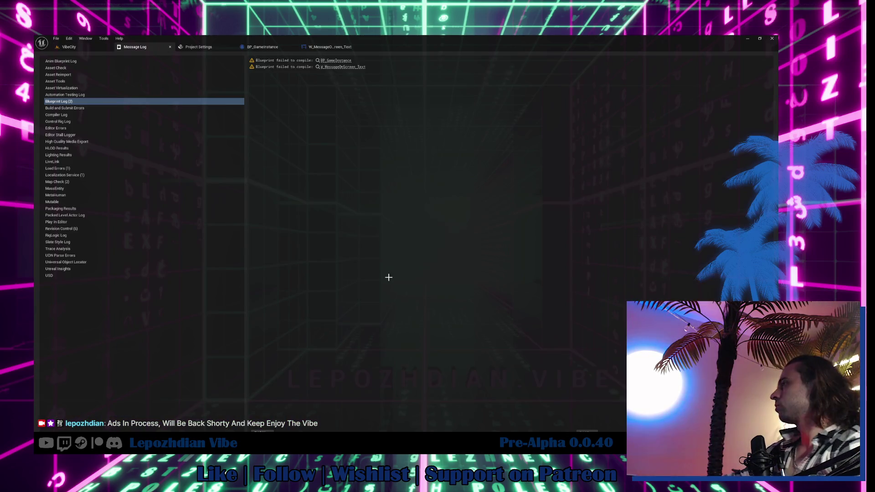
In BP_GameInstance's event graph, select and delete the node chain, then undo the deletion.
{"action": "left_click", "coordinate": [260, 47]}
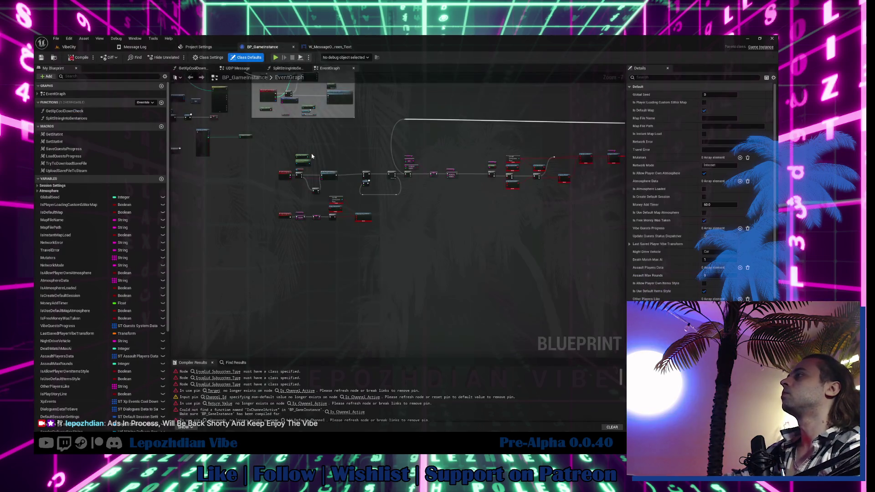
{"action": "left_click", "coordinate": [314, 204]}
{"action": "scroll", "coordinate": [406, 261], "scroll_direction": "down", "scroll_amount": 2}
{"action": "left_click_drag", "start_coordinate": [298, 153], "coordinate": [577, 253]}
{"action": "key", "text": "Delete"}
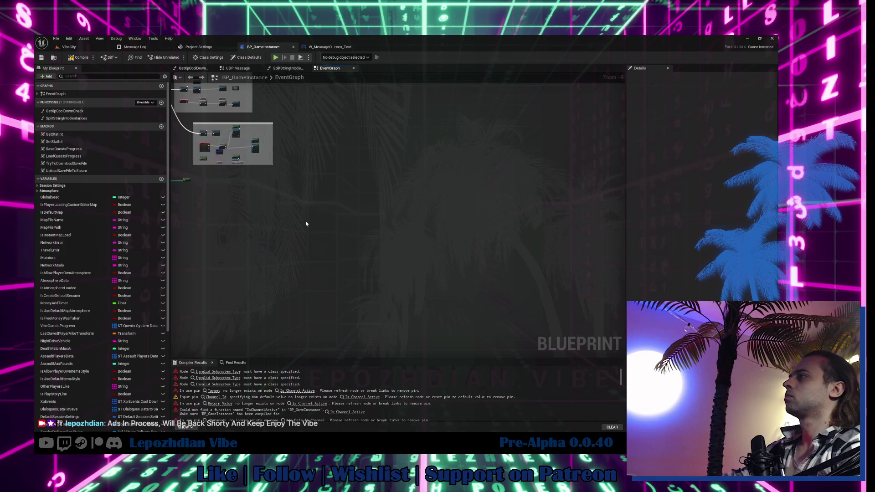
{"action": "key", "text": "ctrl+z"}
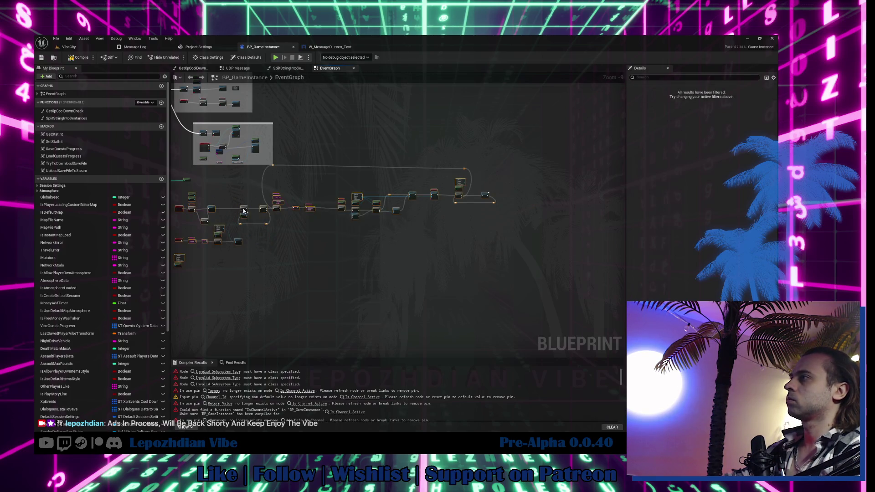
{"action": "left_click", "coordinate": [234, 276]}
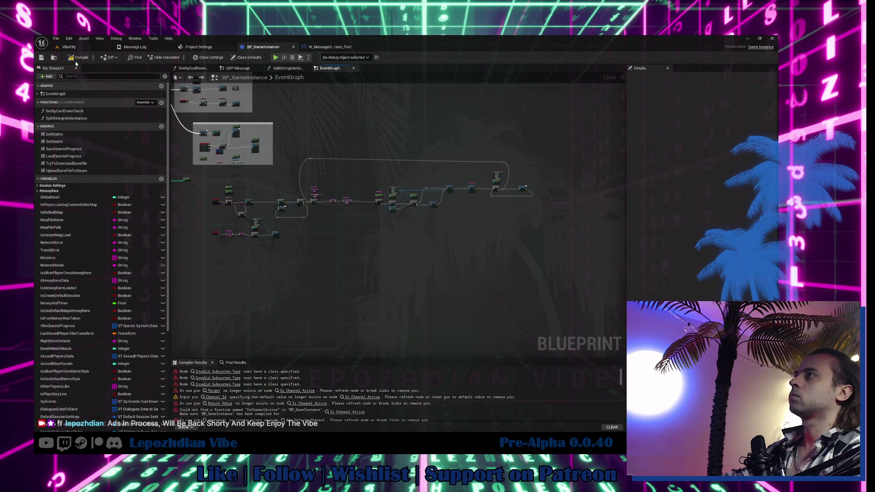
Paste the text-to-speech nodes into W_MessageOnScreen_Text's event graph and delete the two error nodes.
{"action": "left_click", "coordinate": [328, 47]}
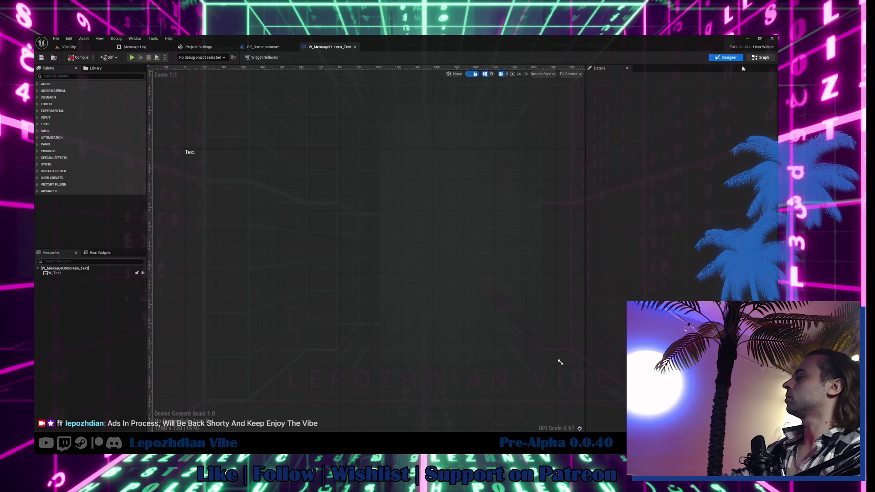
{"action": "left_click", "coordinate": [760, 57]}
{"action": "key", "text": "ctrl+v"}
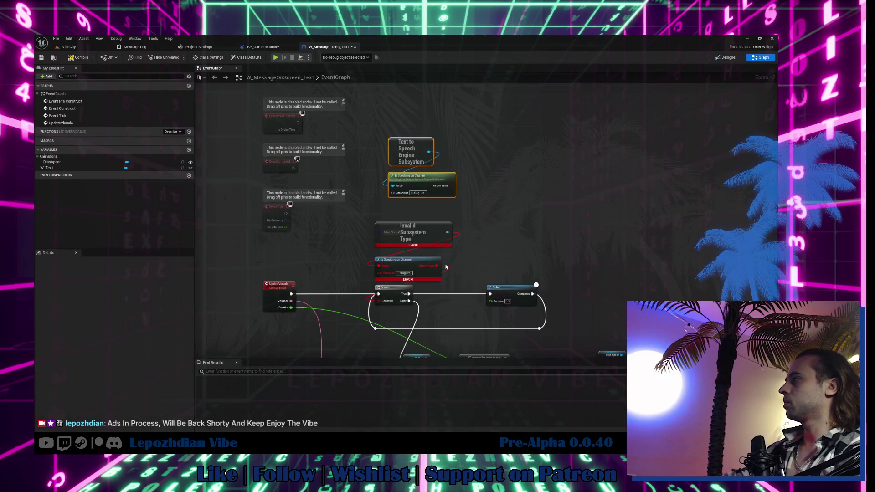
{"action": "left_click_drag", "start_coordinate": [368, 216], "coordinate": [492, 257]}
{"action": "key", "text": "Delete"}
Move the pasted text-to-speech nodes lower and return to BP_GameInstance's event graph.
{"action": "left_click_drag", "start_coordinate": [449, 143], "coordinate": [478, 221]}
{"action": "mouse_move", "coordinate": [371, 116]}
{"action": "left_mouse_down"}
{"action": "mouse_move", "coordinate": [410, 151]}
{"action": "mouse_move", "coordinate": [378, 193]}
{"action": "left_mouse_up"}
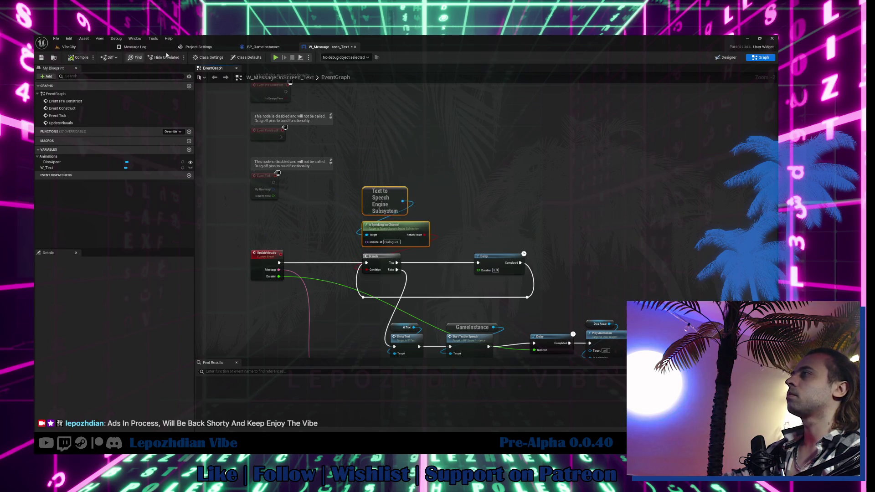
{"action": "left_click", "coordinate": [264, 47]}
{"action": "scroll", "coordinate": [293, 191], "scroll_direction": "up", "scroll_amount": 4}
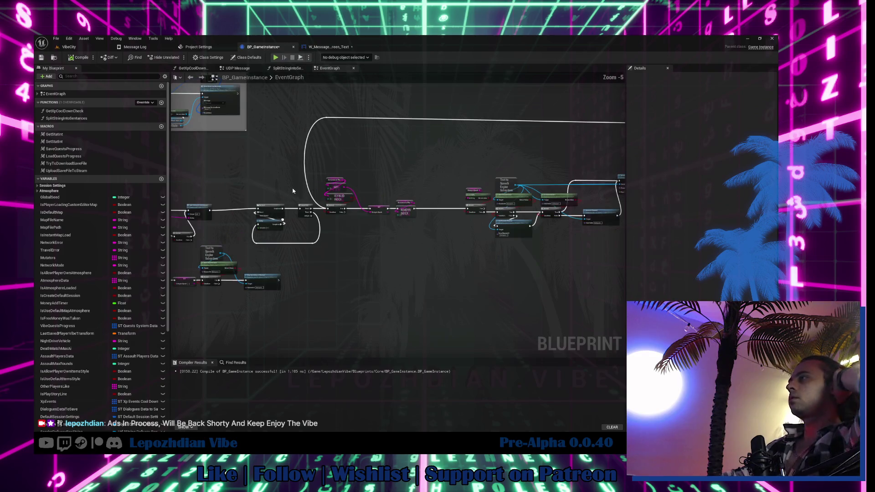
Add a Set Volume on Channel node from the Text to Speech Subsystem with Channel Id Dialogues.
{"action": "scroll", "coordinate": [375, 242], "scroll_direction": "up", "scroll_amount": 1}
{"action": "mouse_move", "coordinate": [375, 243]}
{"action": "left_mouse_down"}
{"action": "mouse_move", "coordinate": [520, 185]}
{"action": "mouse_move", "coordinate": [531, 191]}
{"action": "mouse_move", "coordinate": [319, 219]}
{"action": "mouse_move", "coordinate": [174, 254]}
{"action": "left_mouse_up"}
{"action": "scroll", "coordinate": [457, 198], "scroll_direction": "up", "scroll_amount": 3}
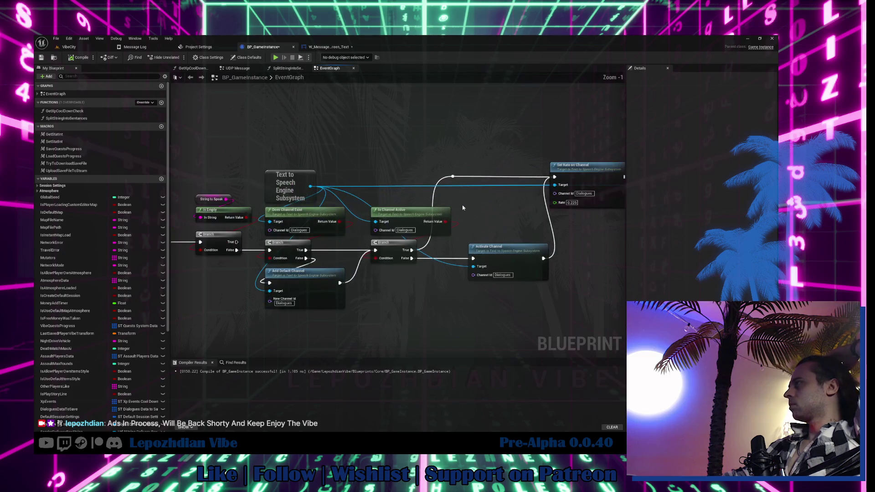
{"action": "mouse_move", "coordinate": [466, 209]}
{"action": "left_mouse_down"}
{"action": "mouse_move", "coordinate": [253, 194]}
{"action": "mouse_move", "coordinate": [37, 255]}
{"action": "mouse_move", "coordinate": [382, 237]}
{"action": "mouse_move", "coordinate": [402, 225]}
{"action": "left_mouse_up"}
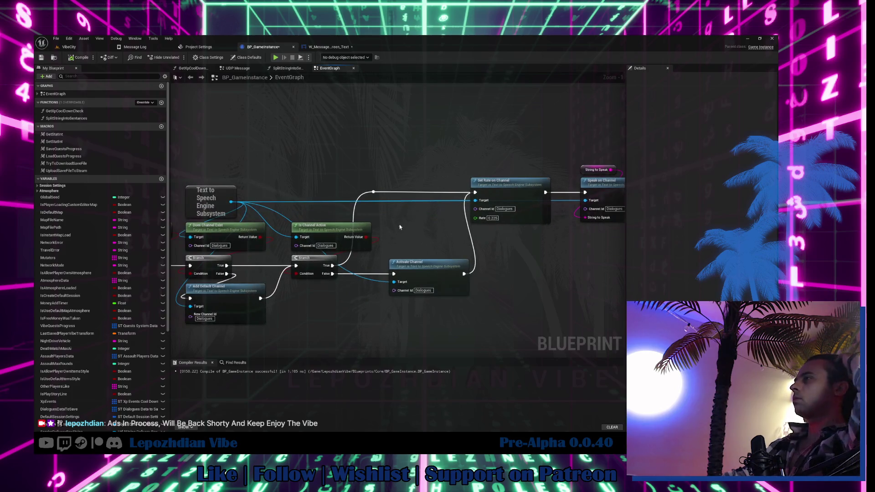
{"action": "left_click_drag", "start_coordinate": [233, 201], "coordinate": [279, 155]}
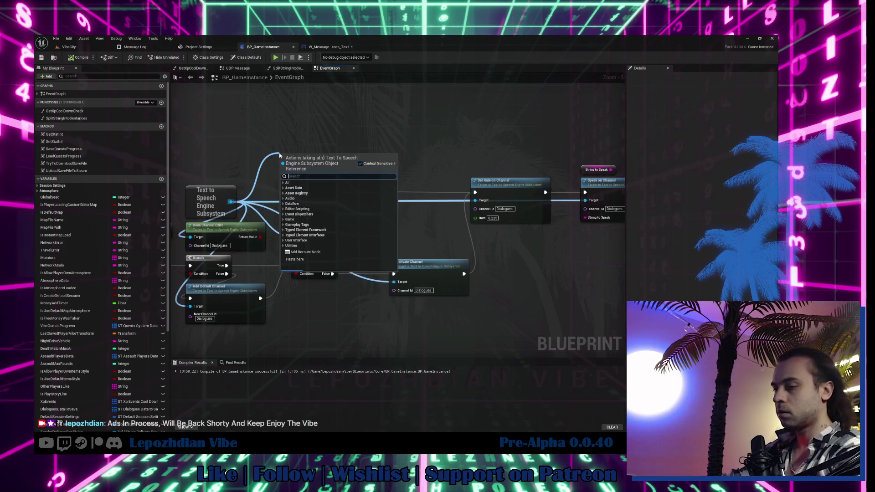
{"action": "type", "text": "set"}
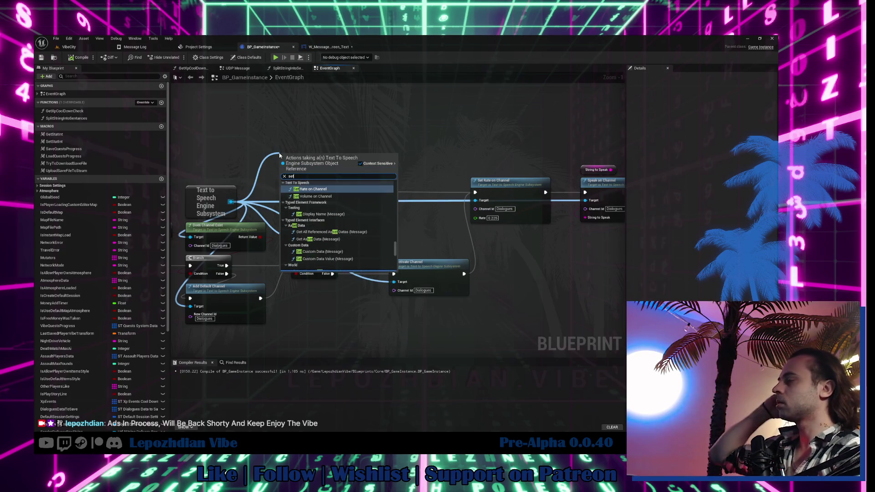
{"action": "left_click", "coordinate": [341, 196]}
{"action": "left_click_drag", "start_coordinate": [341, 197], "coordinate": [435, 164]}
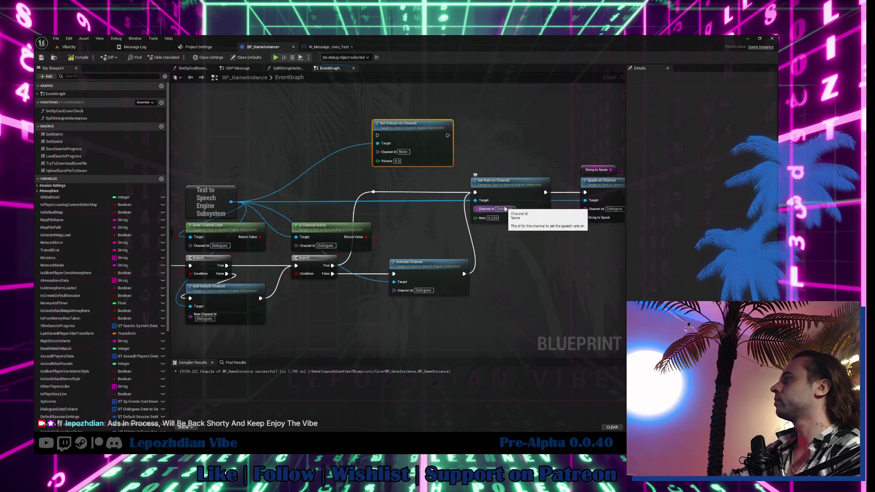
{"action": "left_click", "coordinate": [505, 209]}
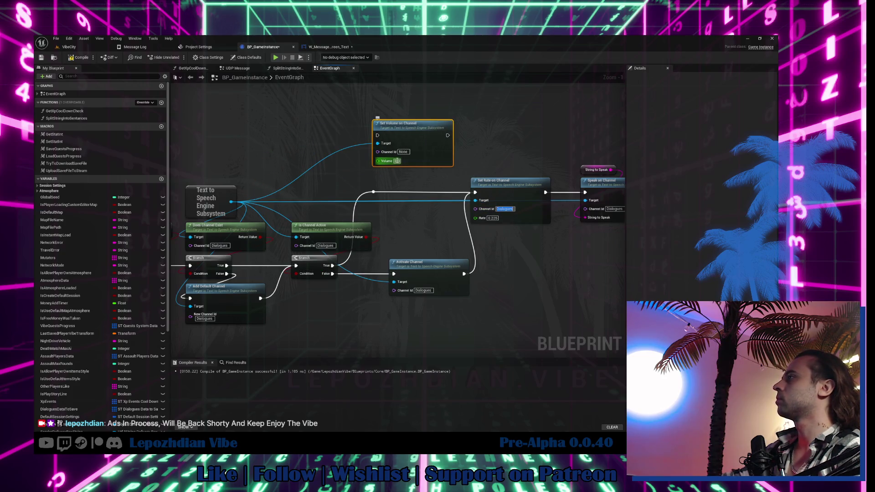
{"action": "left_click", "coordinate": [403, 152]}
{"action": "left_click", "coordinate": [410, 170]}
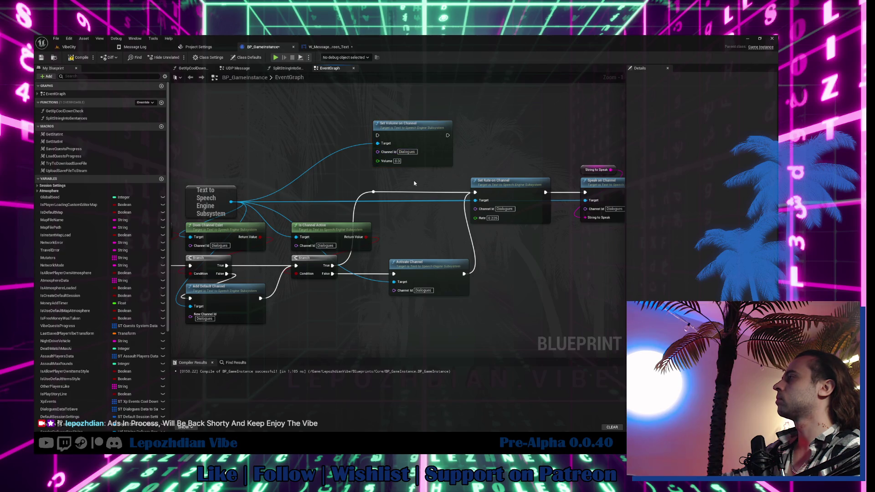
Shift the Set Rate, Speak and Branch nodes right and wire Set Volume on Channel before Set Rate.
{"action": "left_click_drag", "start_coordinate": [413, 180], "coordinate": [356, 199]}
{"action": "scroll", "coordinate": [342, 173], "scroll_direction": "down", "scroll_amount": 4}
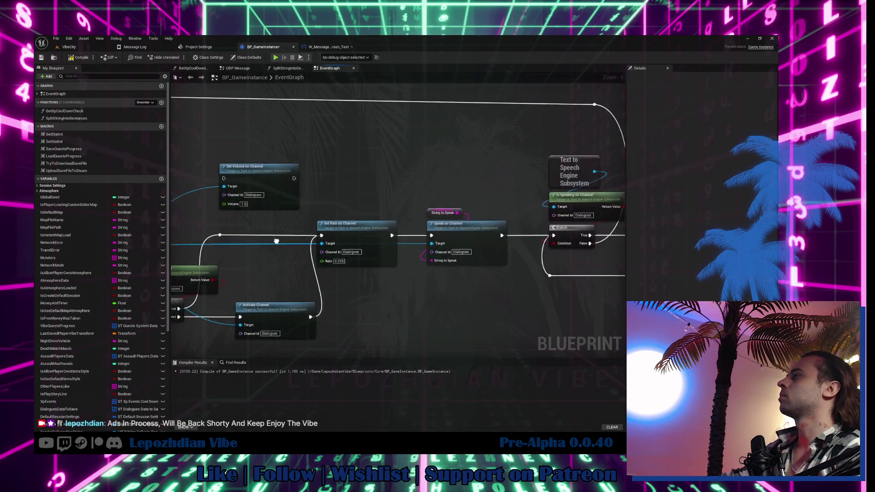
{"action": "left_click_drag", "start_coordinate": [336, 137], "coordinate": [567, 272]}
{"action": "scroll", "coordinate": [364, 228], "scroll_direction": "up", "scroll_amount": 2}
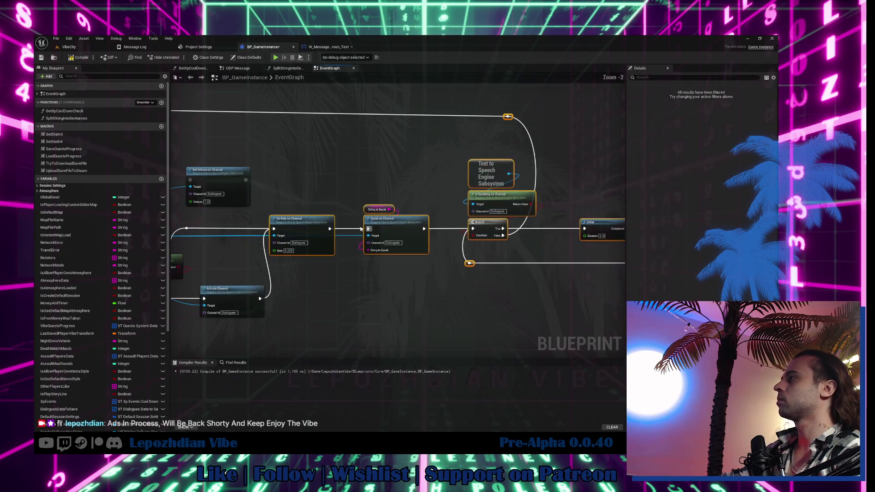
{"action": "left_click_drag", "start_coordinate": [289, 227], "coordinate": [399, 229]}
{"action": "left_click_drag", "start_coordinate": [225, 178], "coordinate": [292, 220]}
{"action": "left_click_drag", "start_coordinate": [375, 229], "coordinate": [256, 221]}
{"action": "left_click_drag", "start_coordinate": [312, 221], "coordinate": [375, 229]}
{"action": "left_click_drag", "start_coordinate": [278, 220], "coordinate": [375, 228]}
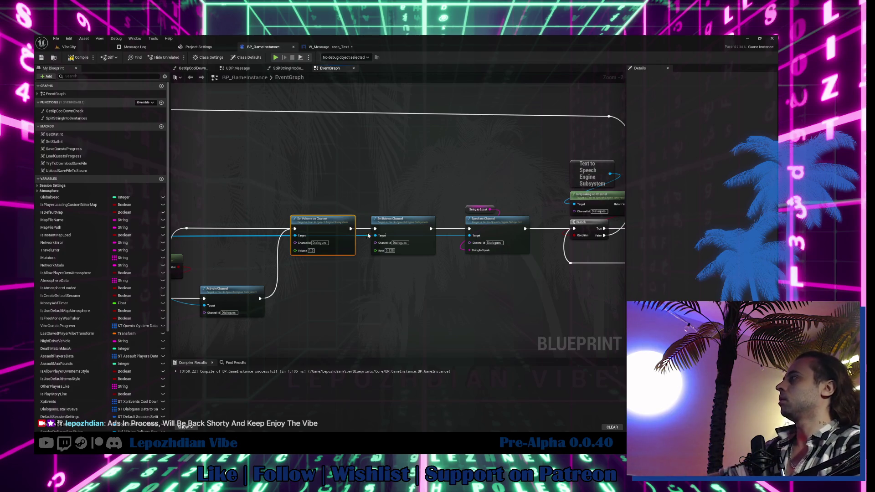
{"action": "scroll", "coordinate": [296, 181], "scroll_direction": "down", "scroll_amount": 5}
{"action": "mouse_move", "coordinate": [235, 169]}
{"action": "left_mouse_down"}
{"action": "mouse_move", "coordinate": [458, 250]}
{"action": "mouse_move", "coordinate": [587, 264]}
{"action": "left_mouse_up"}
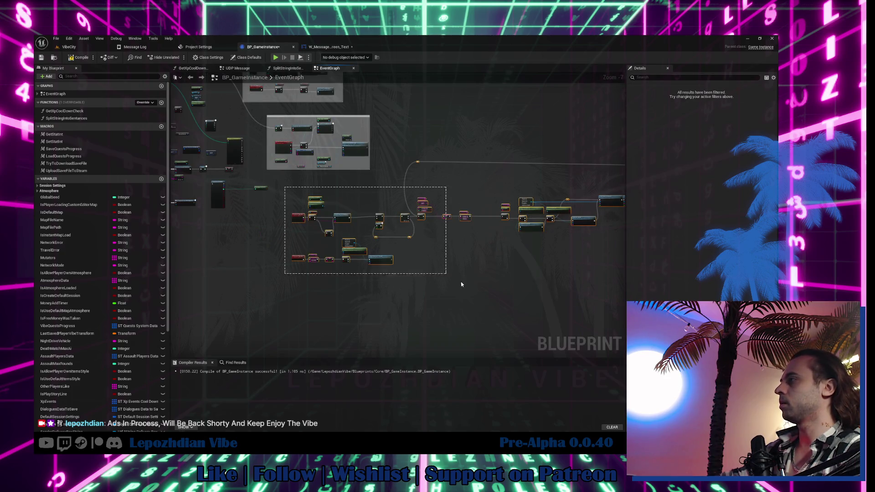
{"action": "scroll", "coordinate": [359, 242], "scroll_direction": "up", "scroll_amount": 4}
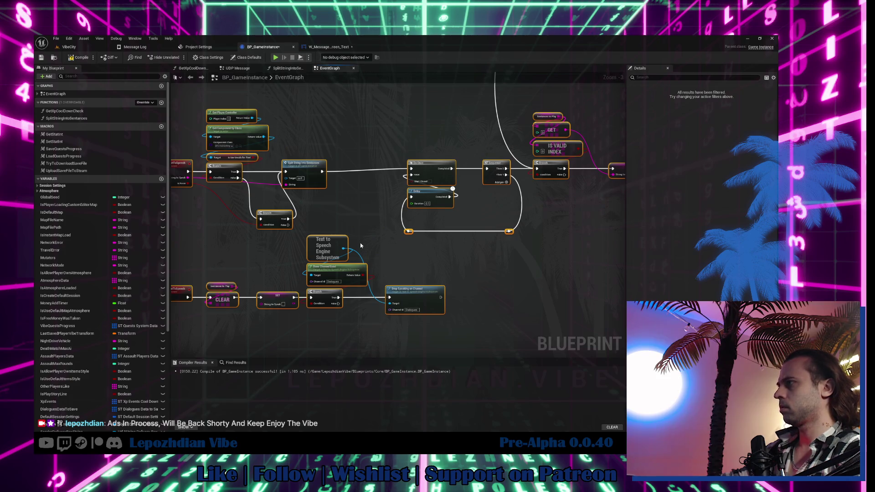
{"action": "scroll", "coordinate": [359, 242], "scroll_direction": "down", "scroll_amount": 2}
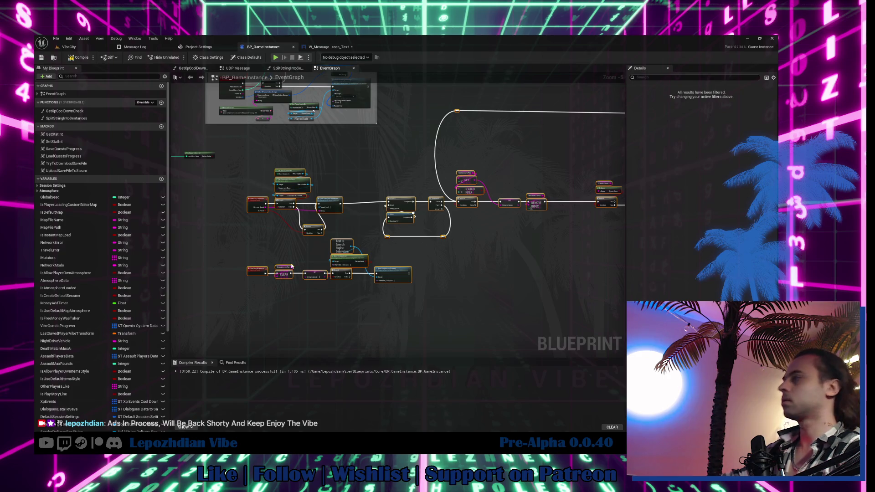
{"action": "scroll", "coordinate": [410, 244], "scroll_direction": "up", "scroll_amount": 3}
{"action": "mouse_move", "coordinate": [467, 241]}
{"action": "left_mouse_down"}
{"action": "mouse_move", "coordinate": [322, 293]}
{"action": "mouse_move", "coordinate": [320, 285]}
{"action": "left_mouse_up"}
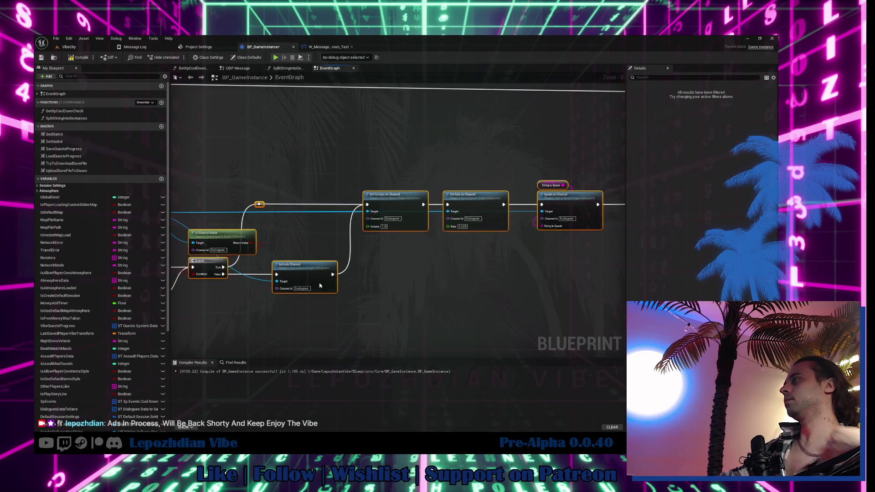
Add Get Player Controller feeding Get Component by Class set to BPC_AudioSettings.
{"action": "right_click", "coordinate": [374, 150]}
{"action": "type", "text": "player controlle"}
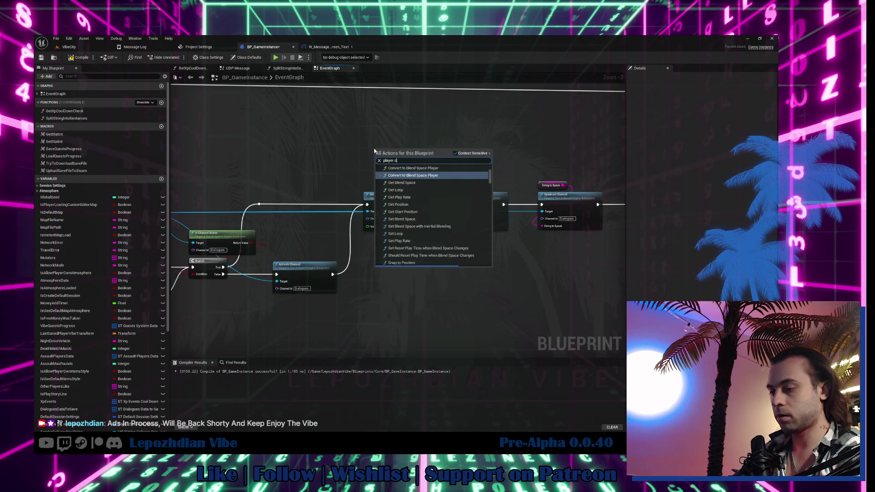
{"action": "type", "text": "r"}
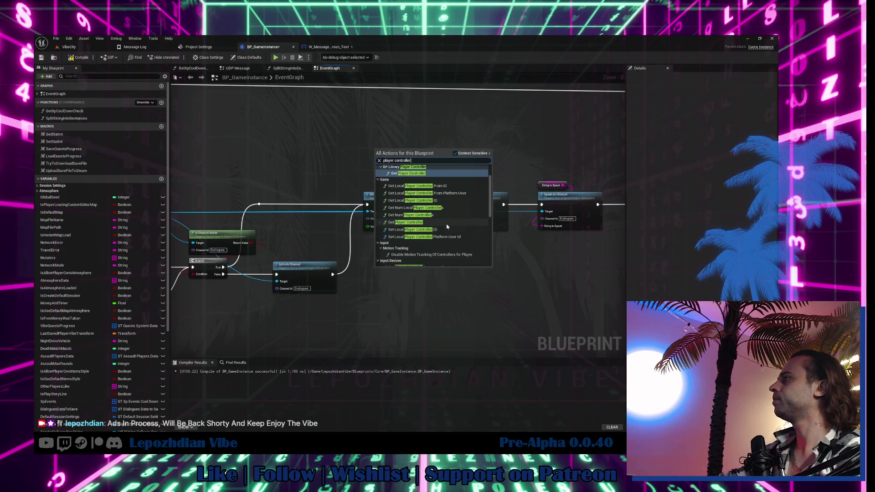
{"action": "left_click", "coordinate": [448, 226]}
{"action": "left_click_drag", "start_coordinate": [425, 155], "coordinate": [457, 152]}
{"action": "type", "text": "get component by"}
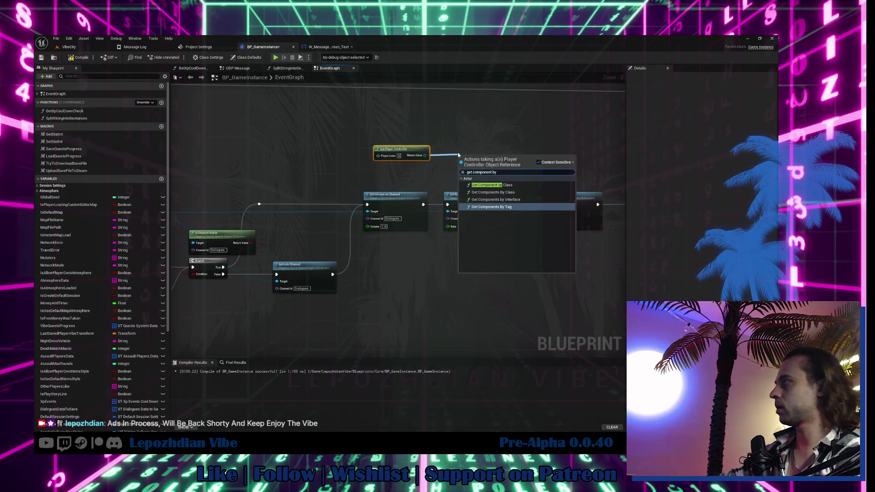
{"action": "left_click", "coordinate": [487, 185]}
{"action": "left_click", "coordinate": [478, 177]}
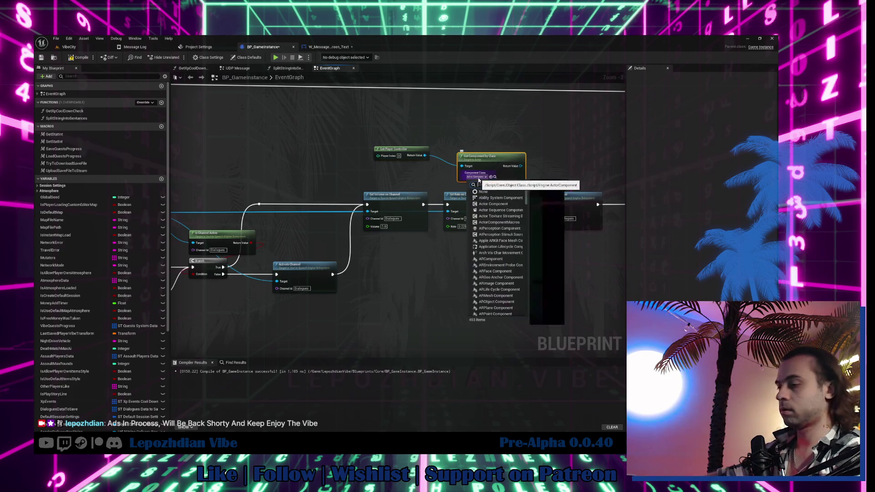
{"action": "type", "text": "audio"}
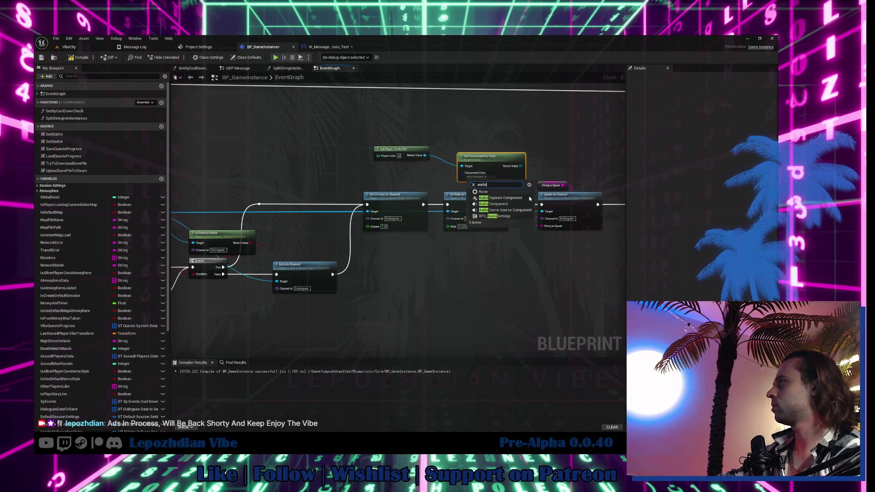
{"action": "left_click", "coordinate": [500, 215]}
{"action": "mouse_move", "coordinate": [492, 166]}
{"action": "left_mouse_down"}
{"action": "mouse_move", "coordinate": [397, 173]}
{"action": "mouse_move", "coordinate": [408, 180]}
{"action": "mouse_move", "coordinate": [410, 148]}
{"action": "mouse_move", "coordinate": [449, 152]}
{"action": "left_mouse_up"}
Add a Commentator getter from the component and plug it into Set Volume on Channel.
{"action": "left_click", "coordinate": [401, 151], "text": "ctrl"}
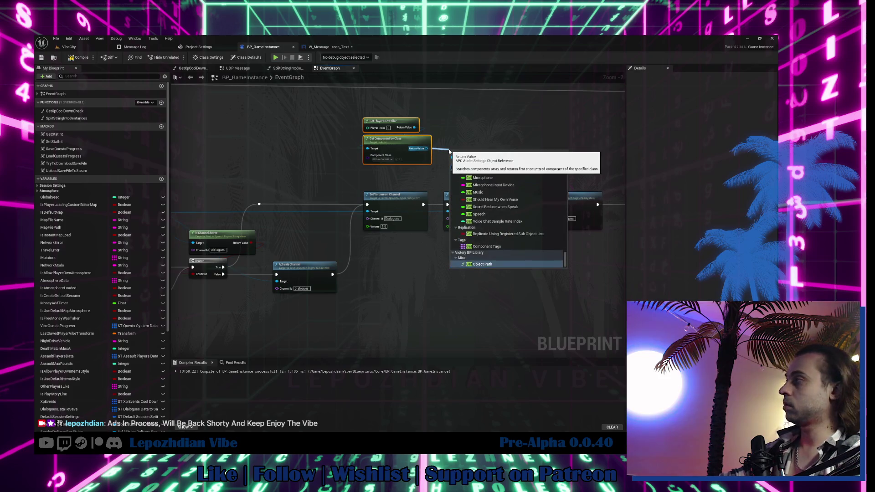
{"action": "type", "text": "comm"}
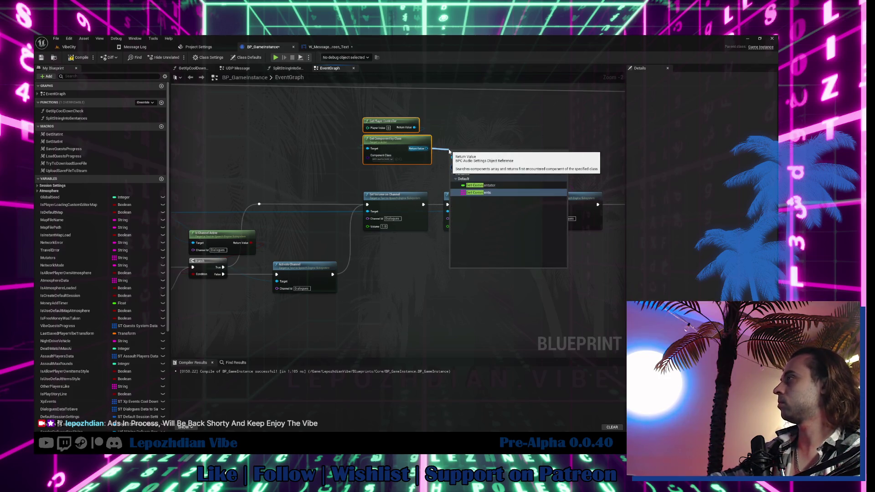
{"action": "left_click", "coordinate": [481, 185]}
{"action": "mouse_move", "coordinate": [464, 153]}
{"action": "left_mouse_down"}
{"action": "mouse_move", "coordinate": [379, 177]}
{"action": "mouse_move", "coordinate": [380, 223]}
{"action": "mouse_move", "coordinate": [368, 226]}
{"action": "left_mouse_up"}
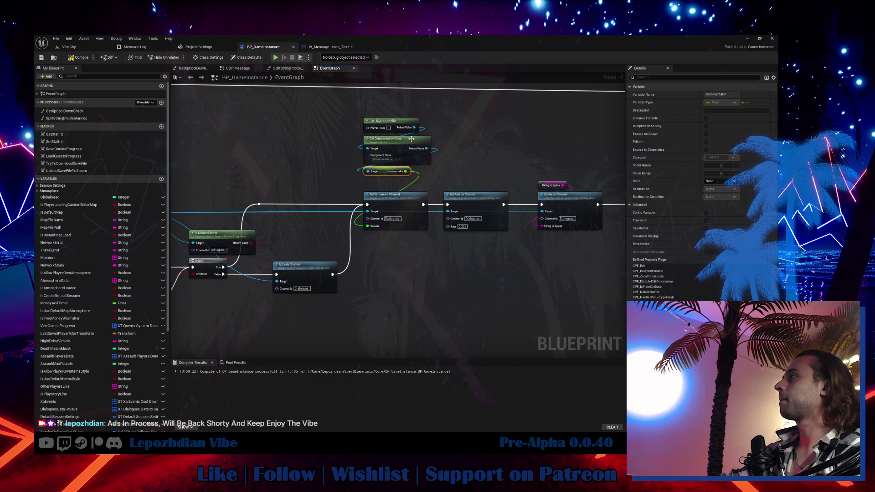
{"action": "left_click", "coordinate": [735, 94]}
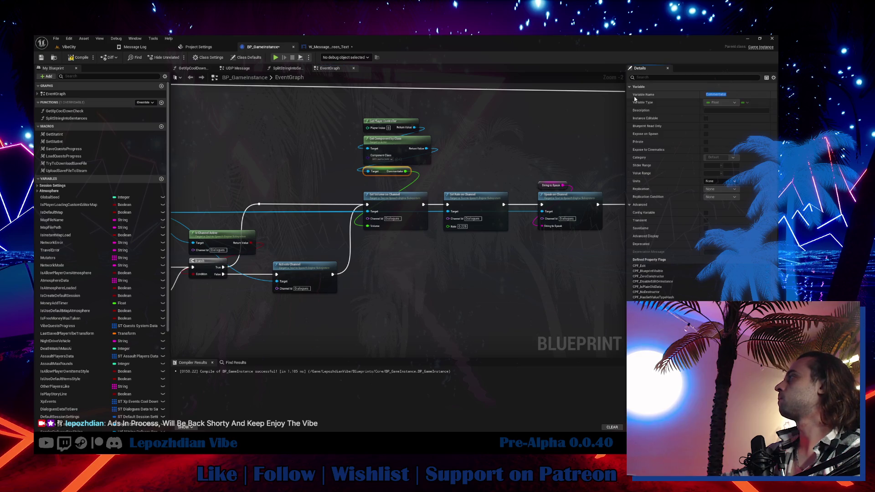
Compile and save BP_GameInstance, then locate the BPC_AudioSettings asset.
{"action": "left_click", "coordinate": [78, 57]}
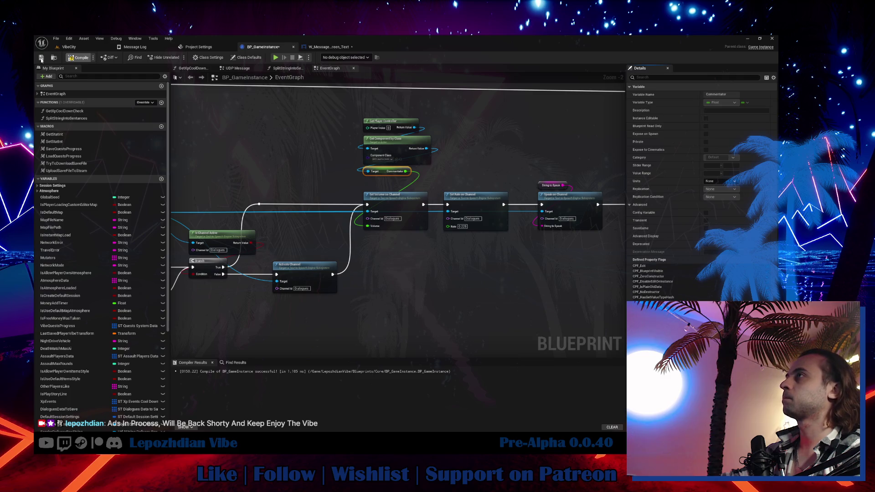
{"action": "left_click", "coordinate": [41, 58]}
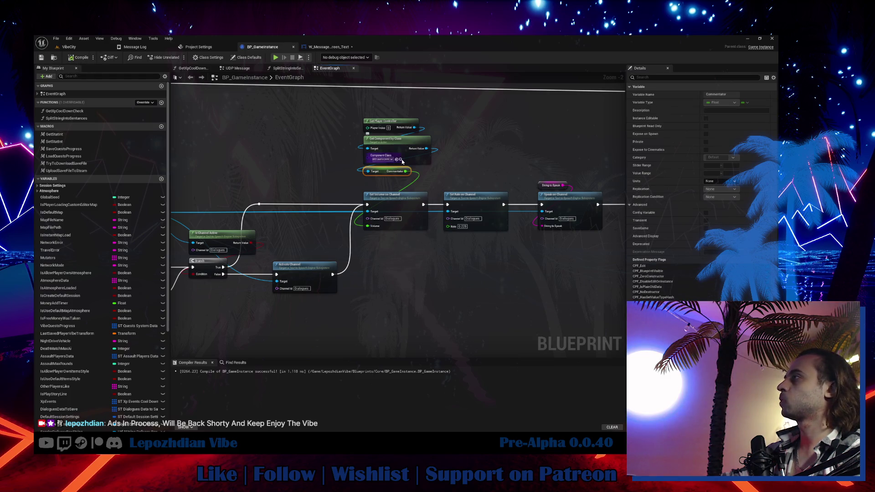
{"action": "left_click", "coordinate": [401, 159]}
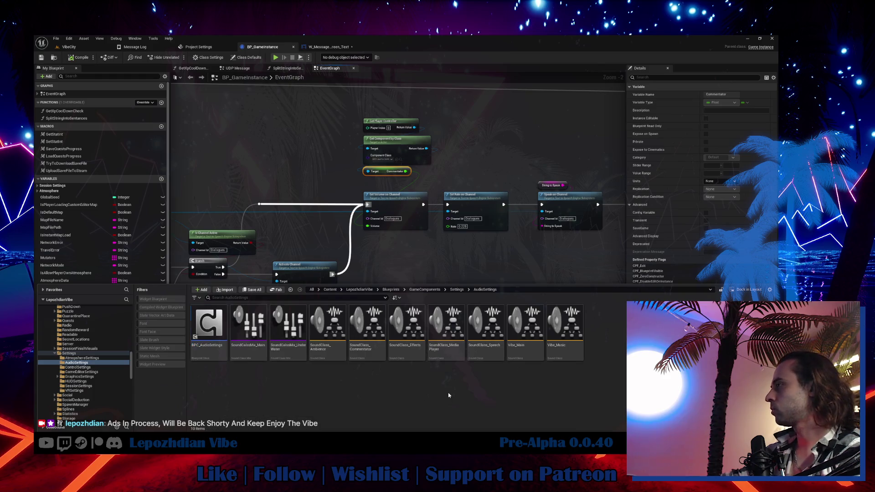
Open BPC_AudioSettings from the AudioSettings folder in its own editor.
{"action": "left_click", "coordinate": [367, 337]}
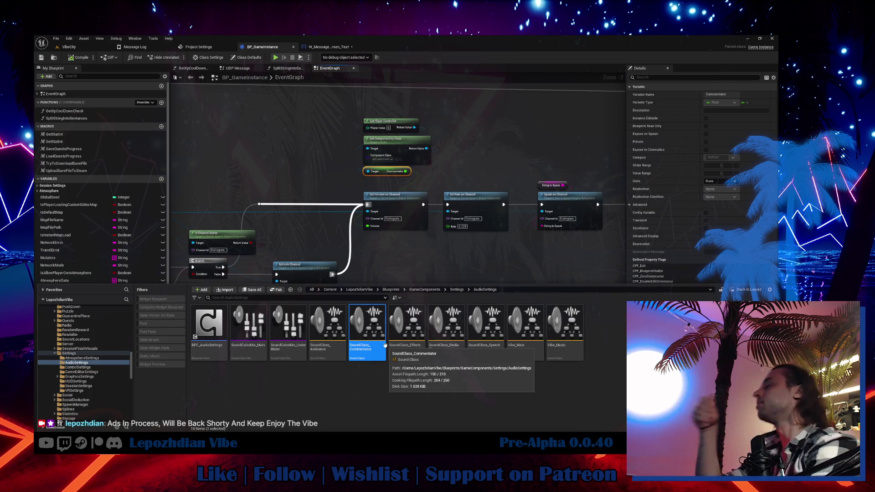
{"action": "left_click", "coordinate": [213, 320]}
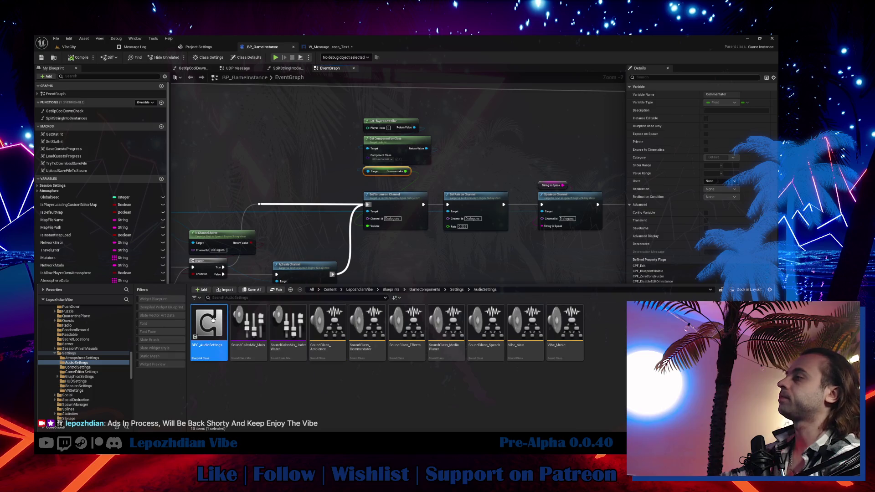
{"action": "key", "text": "Return"}
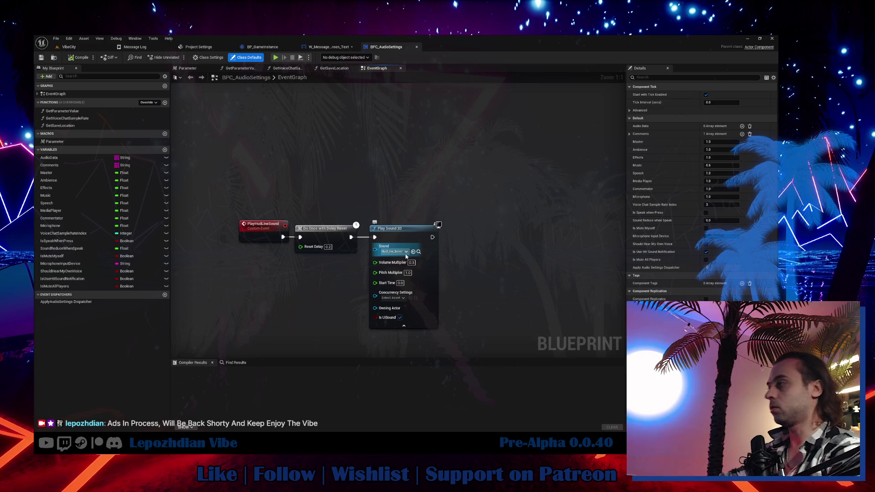
{"action": "key", "text": "ctrl+space"}
Rename the sound class asset to SoundClass_TextToSpeech, then reselect BPC_AudioSettings.
{"action": "left_click", "coordinate": [364, 337]}
{"action": "key", "text": "F2"}
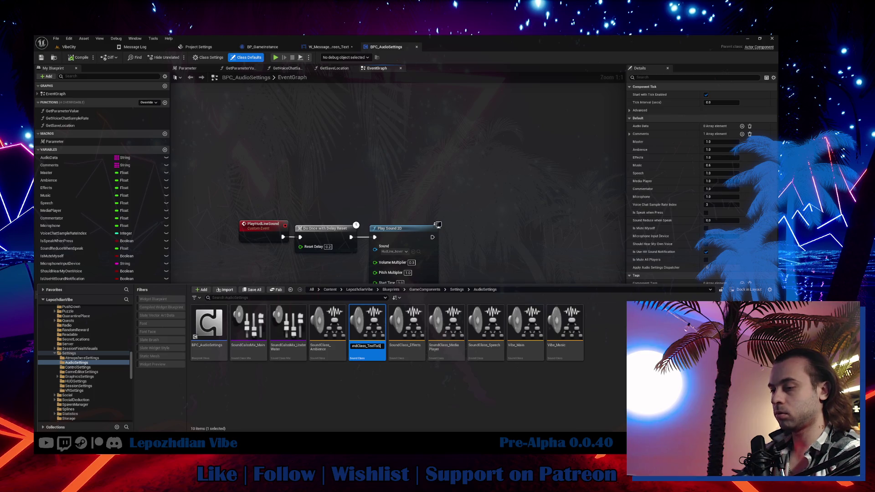
{"action": "type", "text": "d"}
{"action": "key", "text": "Return"}
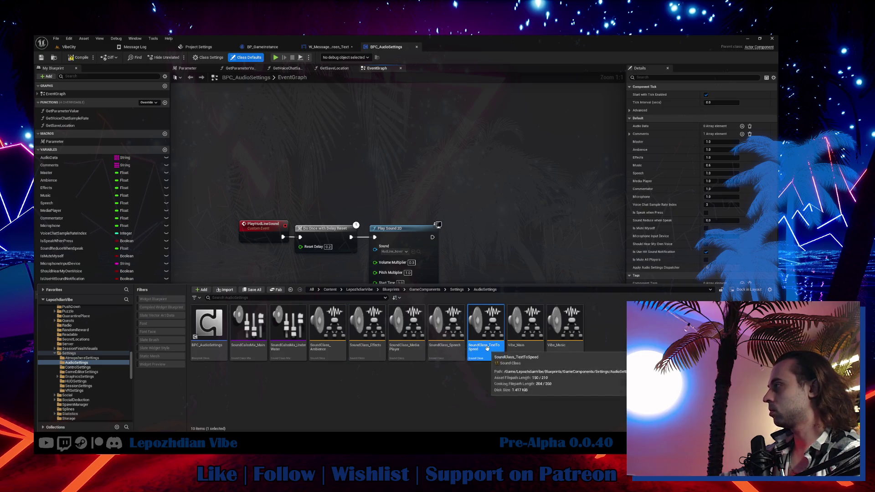
{"action": "left_click", "coordinate": [487, 348]}
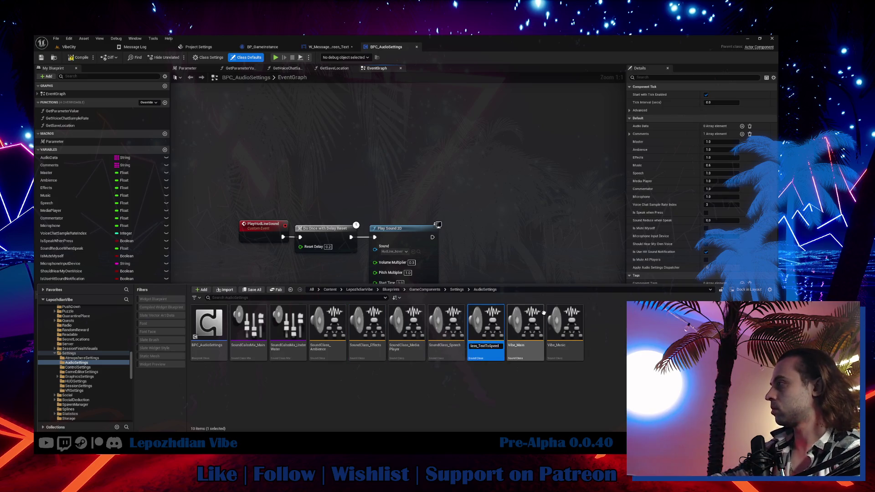
{"action": "type", "text": "ch"}
{"action": "key", "text": "Return"}
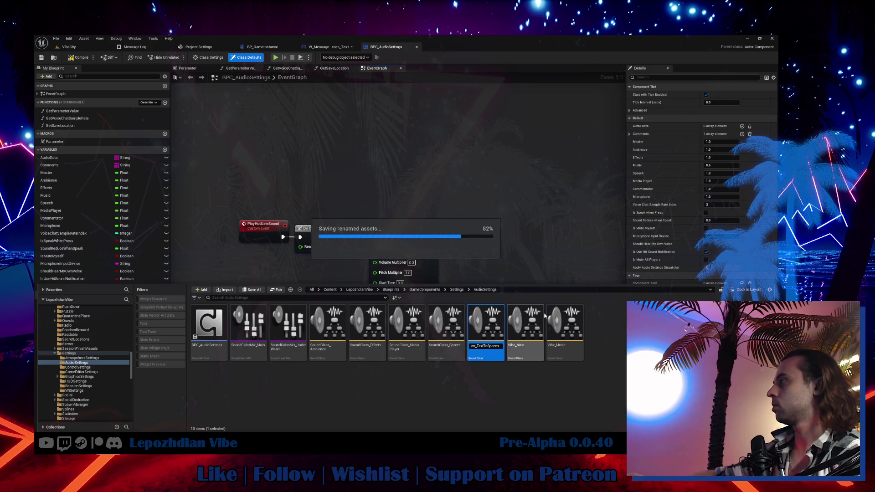
{"action": "left_click", "coordinate": [216, 329]}
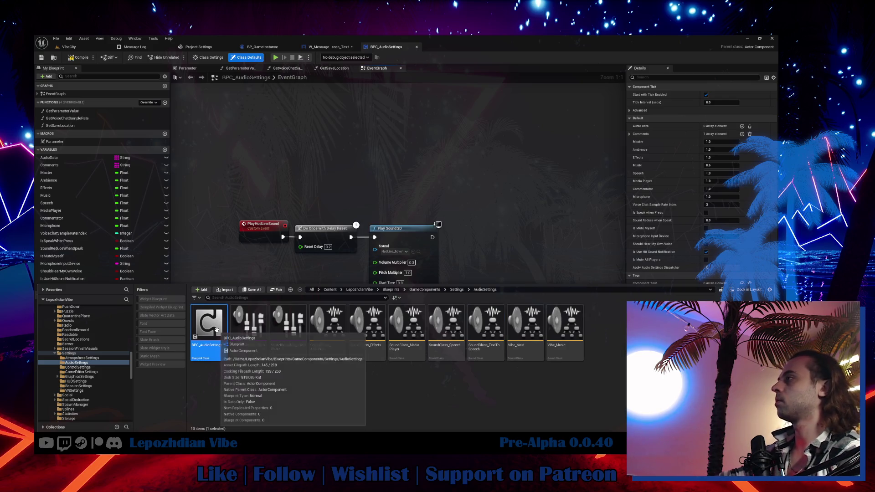
{"action": "left_click_drag", "start_coordinate": [283, 196], "coordinate": [348, 160]}
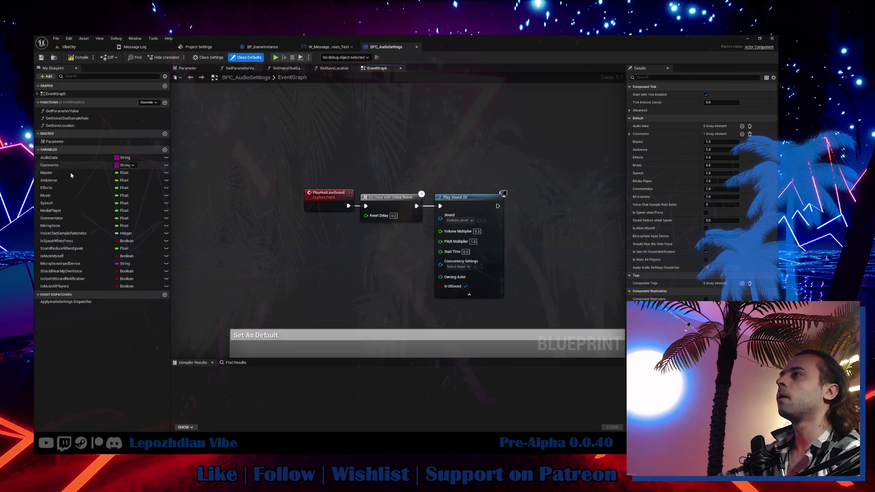
Find references to Commentator, then rename it TextToSpeech with default value 0.5.
{"action": "right_click", "coordinate": [62, 219]}
{"action": "mouse_move", "coordinate": [89, 240]}
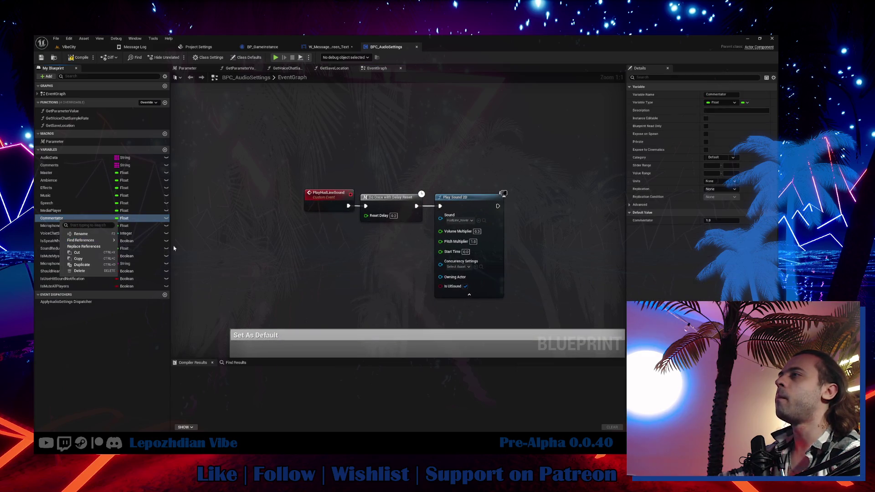
{"action": "left_click", "coordinate": [132, 243]}
{"action": "left_click", "coordinate": [201, 392]}
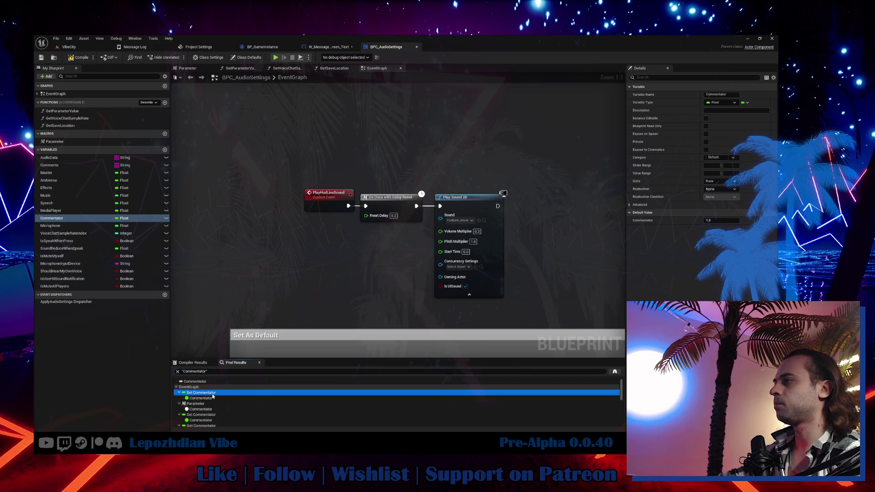
{"action": "left_click", "coordinate": [719, 94]}
{"action": "type", "text": "TextToSpeech"}
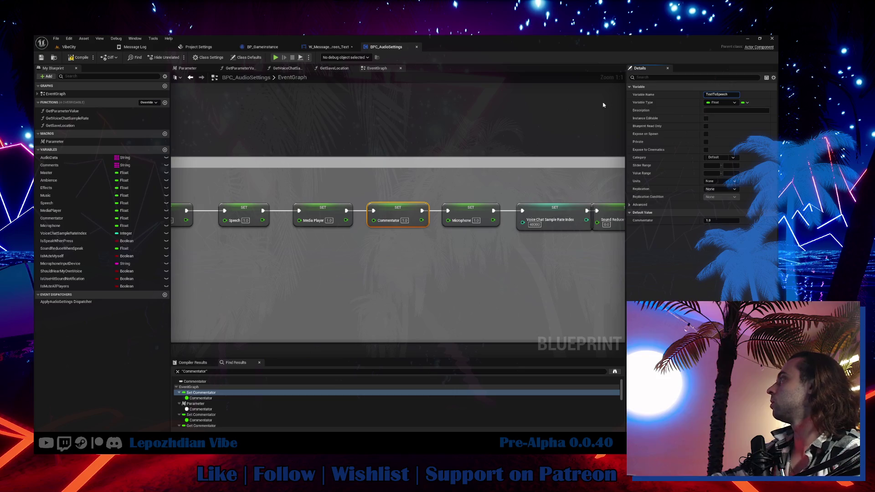
{"action": "key", "text": "Return"}
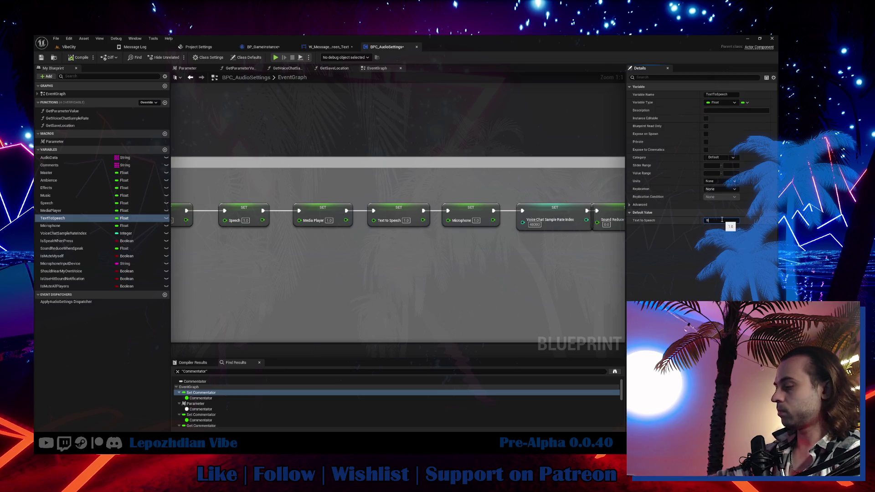
{"action": "key", "text": "Return"}
Review the TextToSpeech references, checking both Set TextToSpeech nodes.
{"action": "left_click_drag", "start_coordinate": [369, 250], "coordinate": [606, 254]}
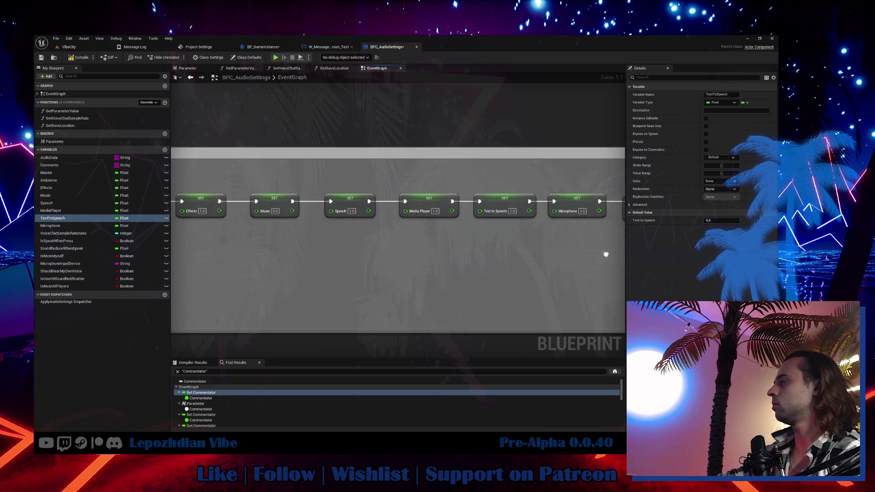
{"action": "right_click", "coordinate": [54, 220]}
{"action": "left_click", "coordinate": [209, 395]}
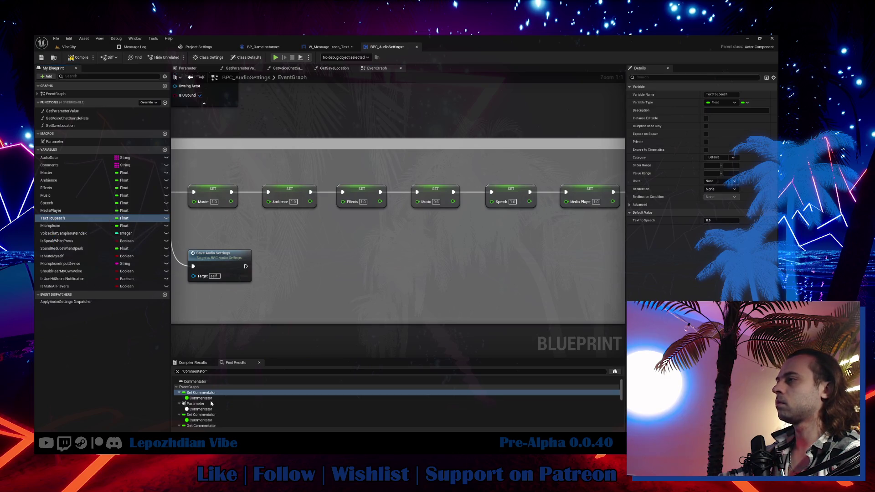
{"action": "left_click", "coordinate": [202, 403]}
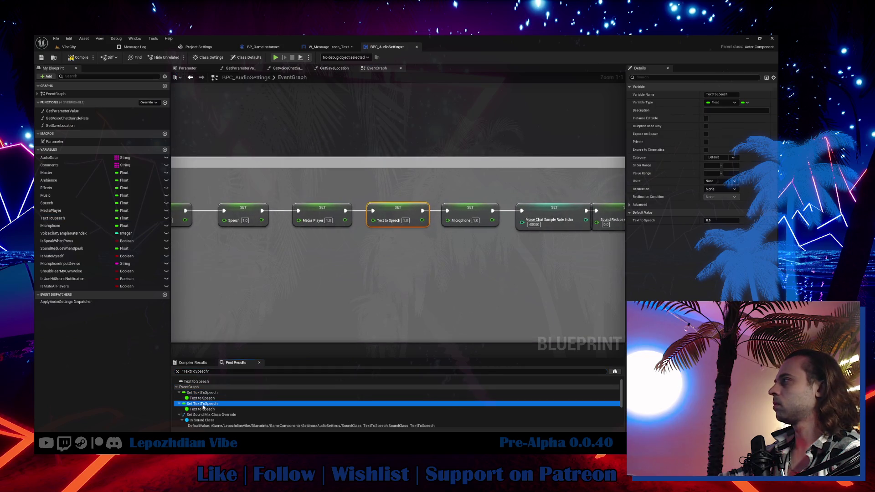
{"action": "left_click", "coordinate": [202, 392]}
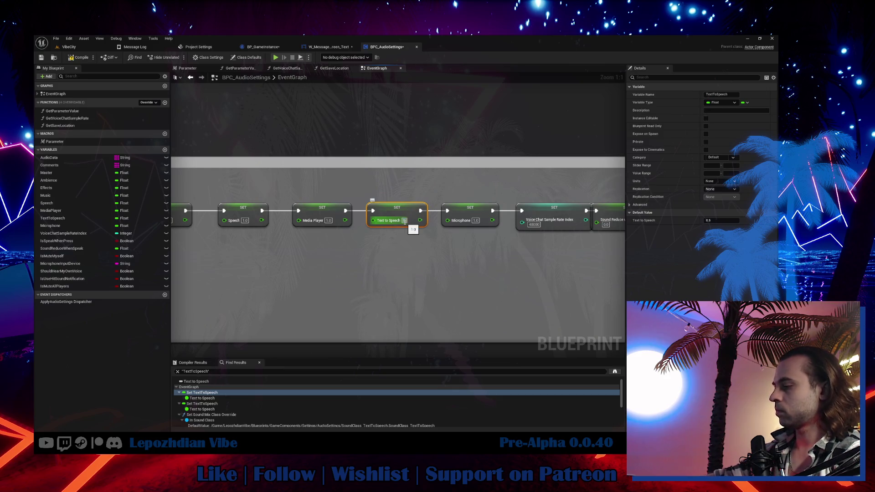
{"action": "left_click", "coordinate": [219, 404]}
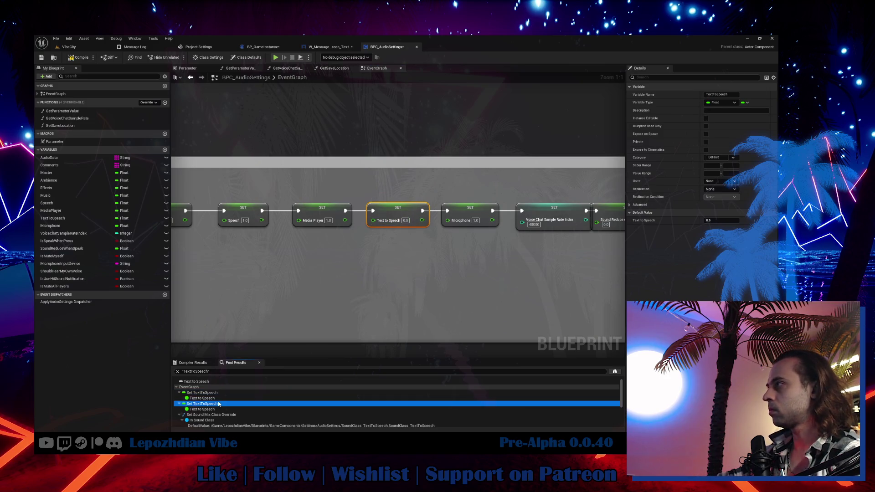
Inside the Parameter macro, rename the index 6 Commentator case to TextToSpeech.
{"action": "scroll", "coordinate": [402, 318], "scroll_direction": "down", "scroll_amount": 3}
{"action": "scroll", "coordinate": [402, 318], "scroll_direction": "up", "scroll_amount": 3}
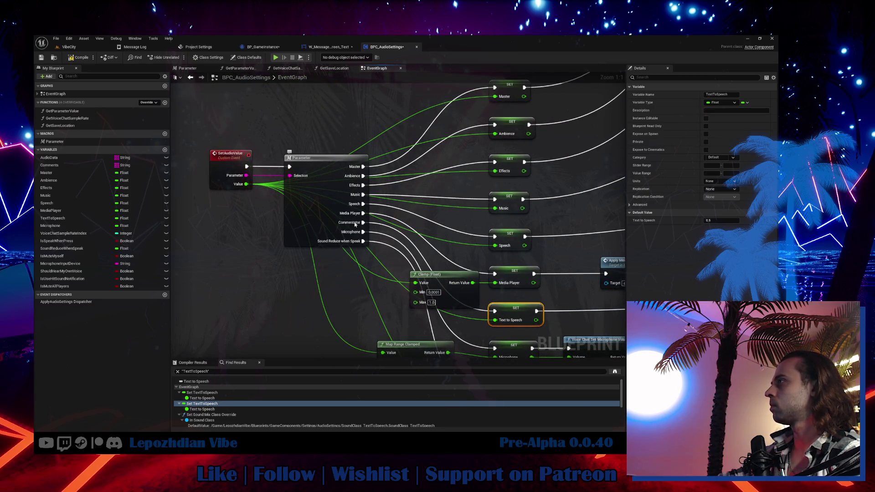
{"action": "left_click", "coordinate": [313, 227]}
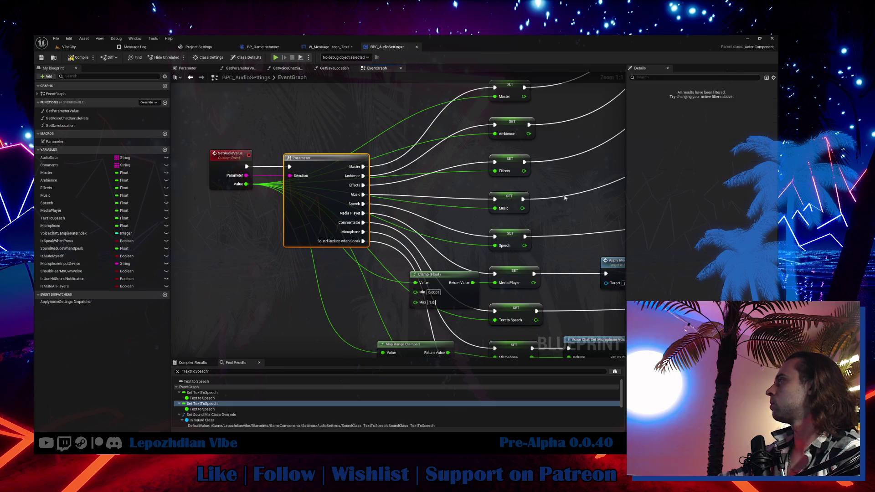
{"action": "double_click", "coordinate": [310, 220]}
{"action": "left_click", "coordinate": [334, 264]}
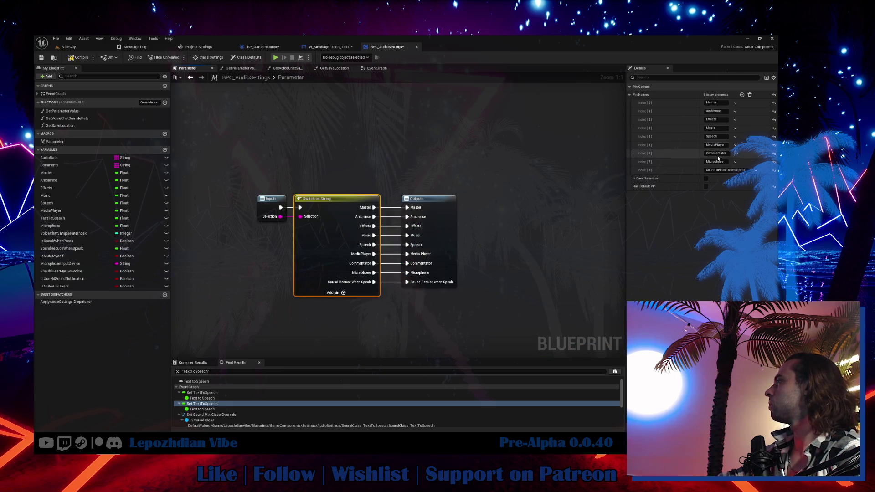
{"action": "left_click", "coordinate": [716, 154]}
{"action": "type", "text": "TextToSpeech"}
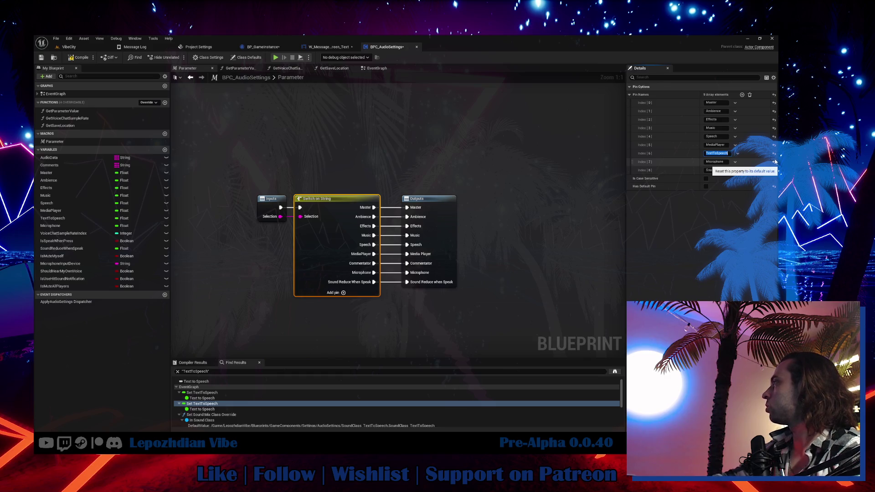
{"action": "left_click", "coordinate": [454, 254]}
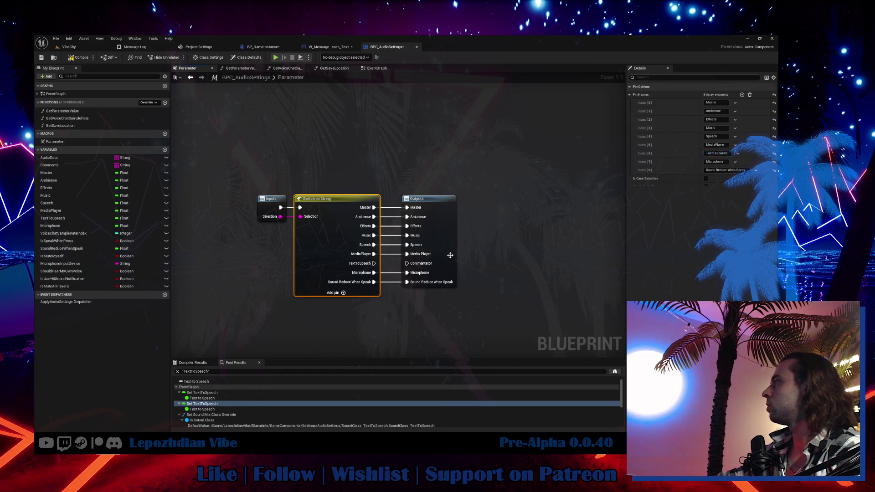
Rename the Commentator output to TextToSpeech and connect the case to it.
{"action": "left_click", "coordinate": [651, 212]}
{"action": "type", "text": "TextToSpeech"}
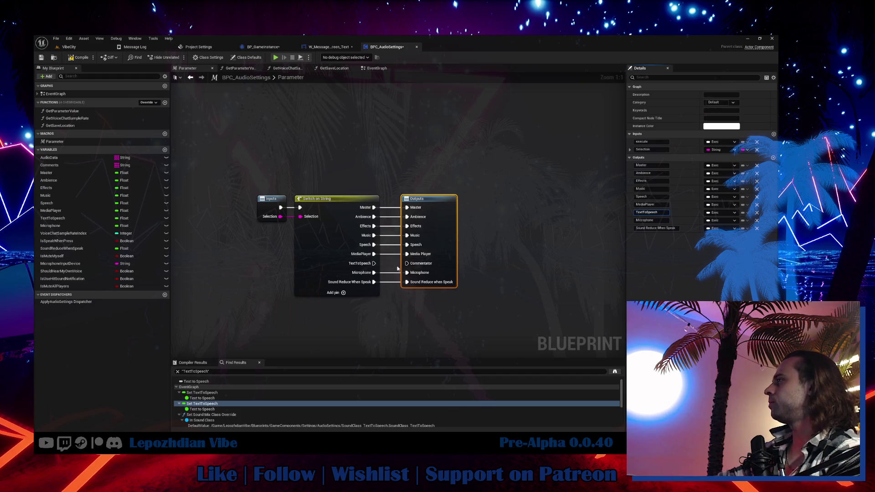
{"action": "mouse_move", "coordinate": [373, 263]}
{"action": "left_mouse_down"}
{"action": "mouse_move", "coordinate": [394, 272]}
{"action": "mouse_move", "coordinate": [411, 263]}
{"action": "left_mouse_up"}
{"action": "left_click", "coordinate": [377, 68]}
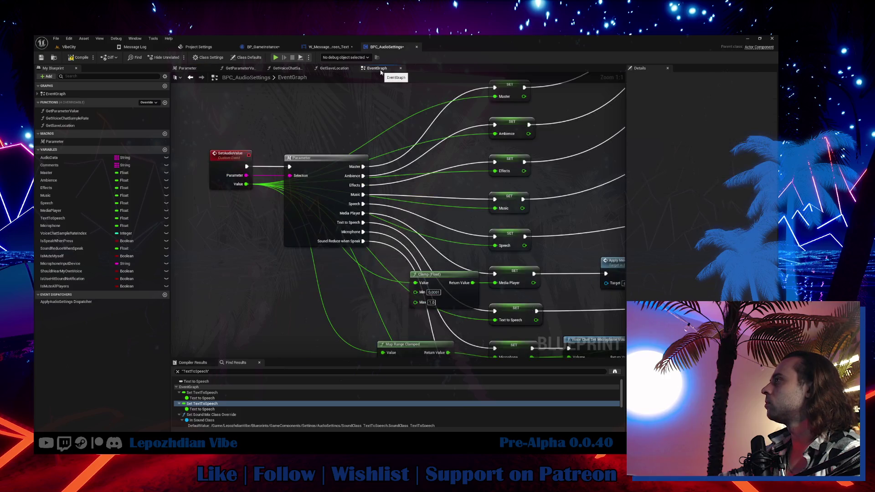
Move the Clamp (Float) node left and bring the sound mix override nodes into view.
{"action": "left_click_drag", "start_coordinate": [389, 210], "coordinate": [340, 183]}
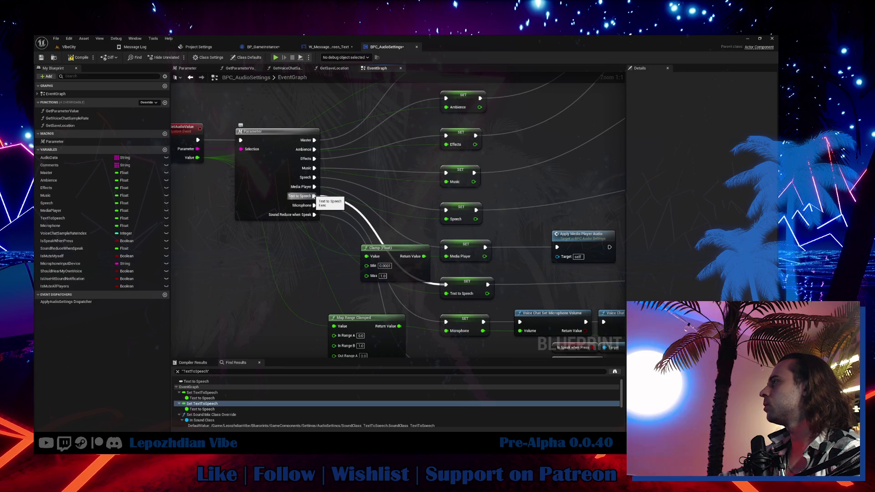
{"action": "mouse_move", "coordinate": [413, 271]}
{"action": "left_mouse_down"}
{"action": "mouse_move", "coordinate": [251, 277]}
{"action": "mouse_move", "coordinate": [302, 274]}
{"action": "left_mouse_up"}
{"action": "scroll", "coordinate": [498, 263], "scroll_direction": "down", "scroll_amount": 2}
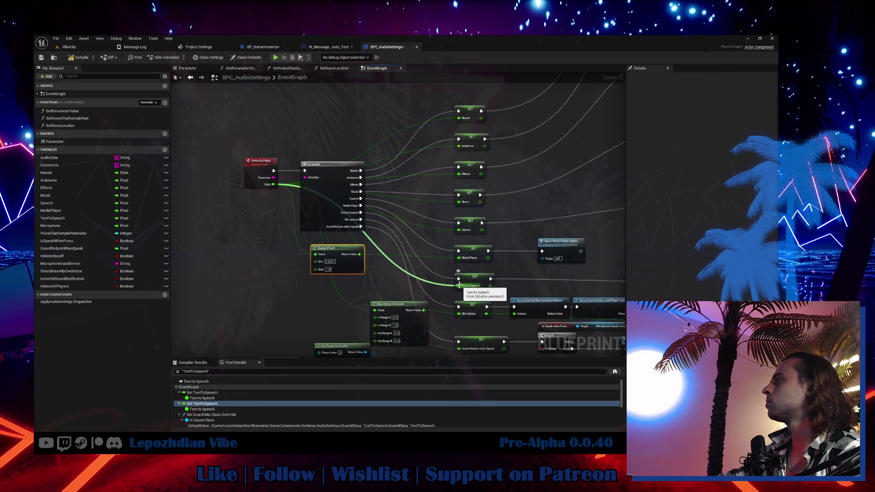
{"action": "mouse_move", "coordinate": [530, 258]}
{"action": "left_mouse_down"}
{"action": "mouse_move", "coordinate": [339, 225]}
{"action": "mouse_move", "coordinate": [233, 219]}
{"action": "left_mouse_up"}
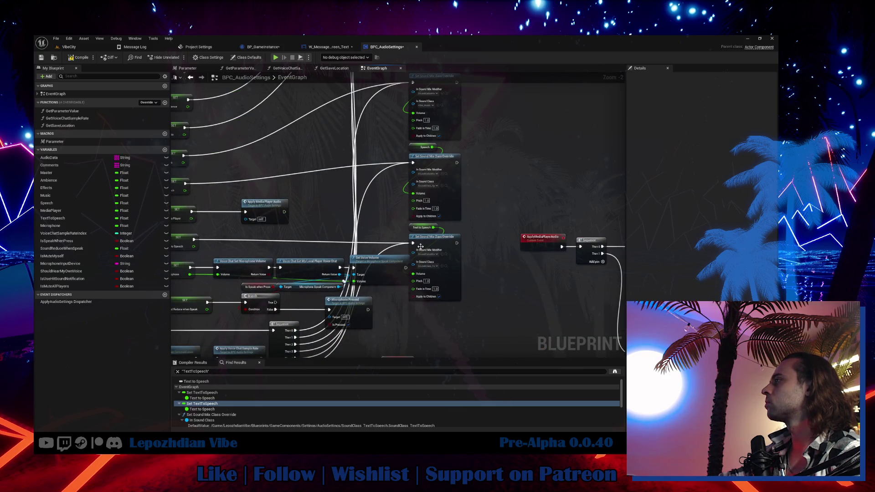
{"action": "scroll", "coordinate": [439, 265], "scroll_direction": "up", "scroll_amount": 2}
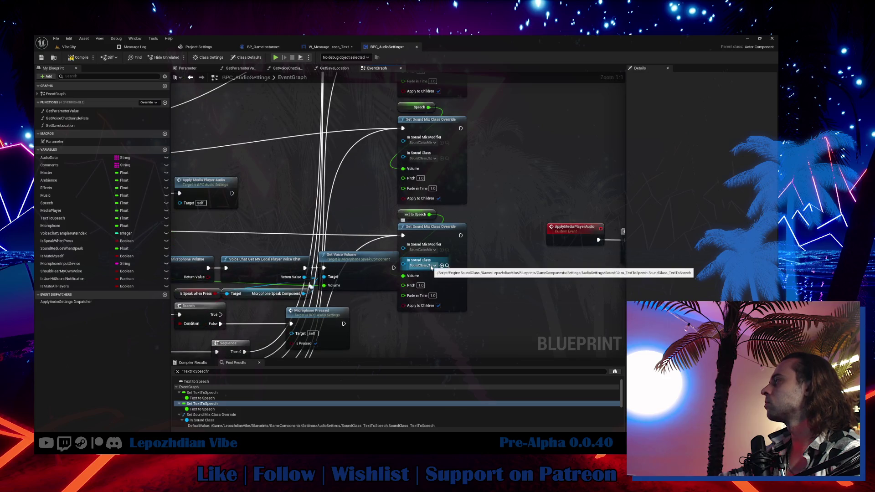
{"action": "scroll", "coordinate": [431, 268], "scroll_direction": "down", "scroll_amount": 4}
{"action": "scroll", "coordinate": [224, 407], "scroll_direction": "down", "scroll_amount": 1}
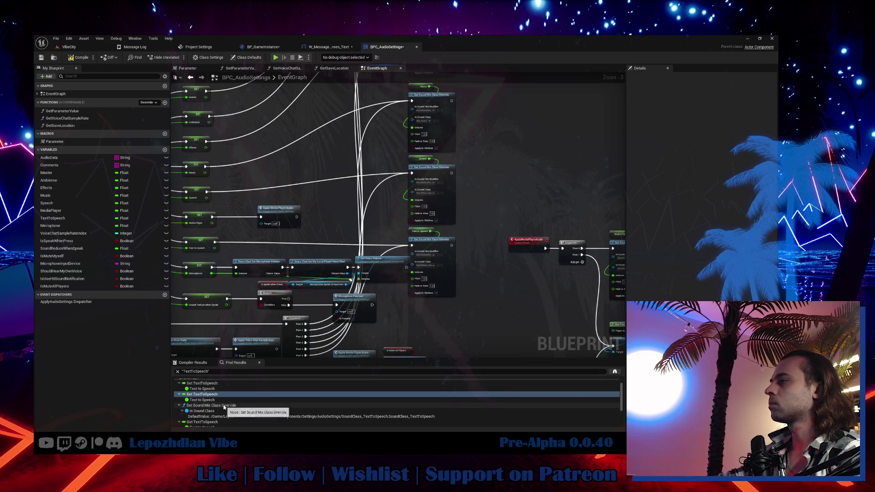
{"action": "scroll", "coordinate": [224, 406], "scroll_direction": "down", "scroll_amount": 2}
Set the Text to Speech save and load parameter names to TextToSpeech via Find Results.
{"action": "double_click", "coordinate": [218, 418]}
{"action": "double_click", "coordinate": [218, 415]}
{"action": "left_click", "coordinate": [402, 288]}
{"action": "type", "text": "TextToSpeech"}
{"action": "scroll", "coordinate": [222, 410], "scroll_direction": "down", "scroll_amount": 1}
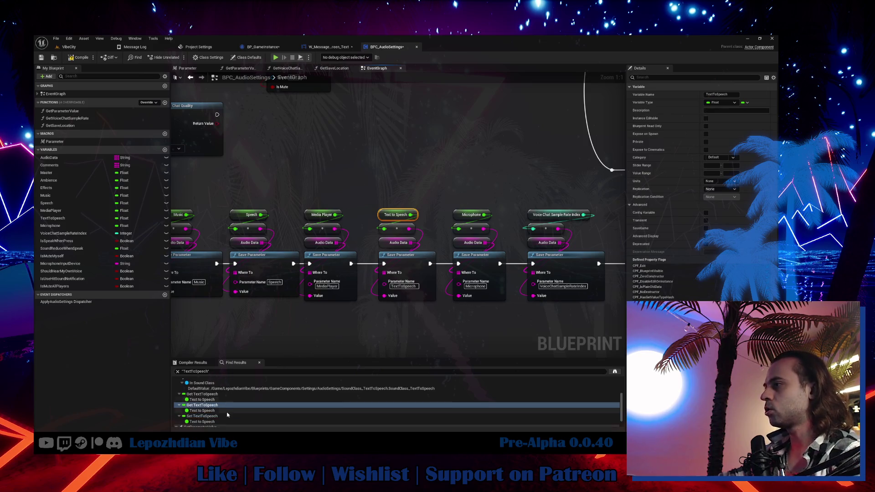
{"action": "double_click", "coordinate": [221, 416]}
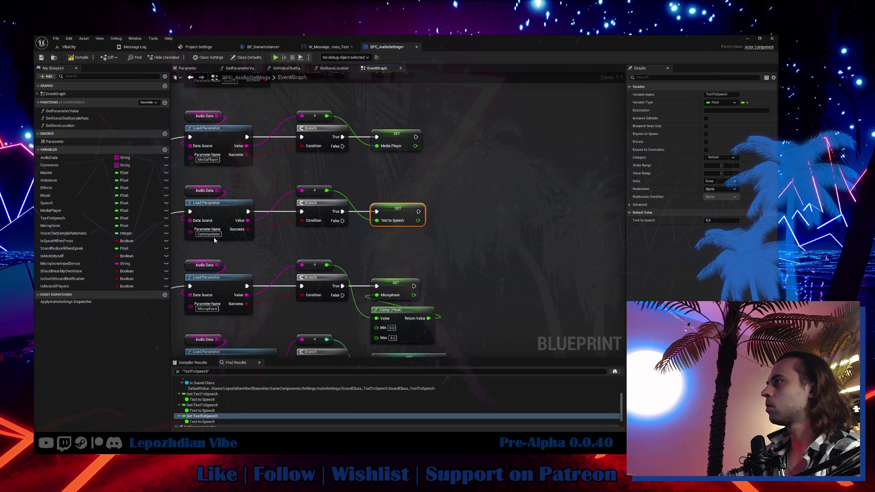
{"action": "scroll", "coordinate": [218, 410], "scroll_direction": "down", "scroll_amount": 1}
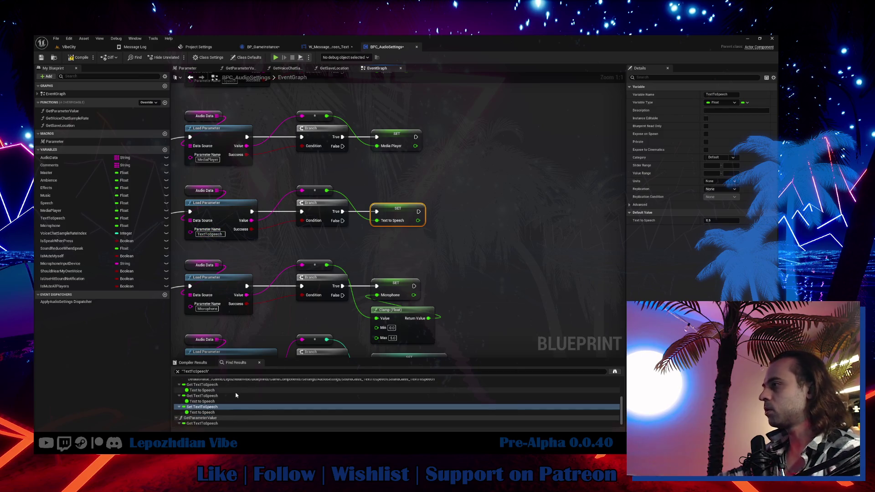
{"action": "double_click", "coordinate": [217, 419]}
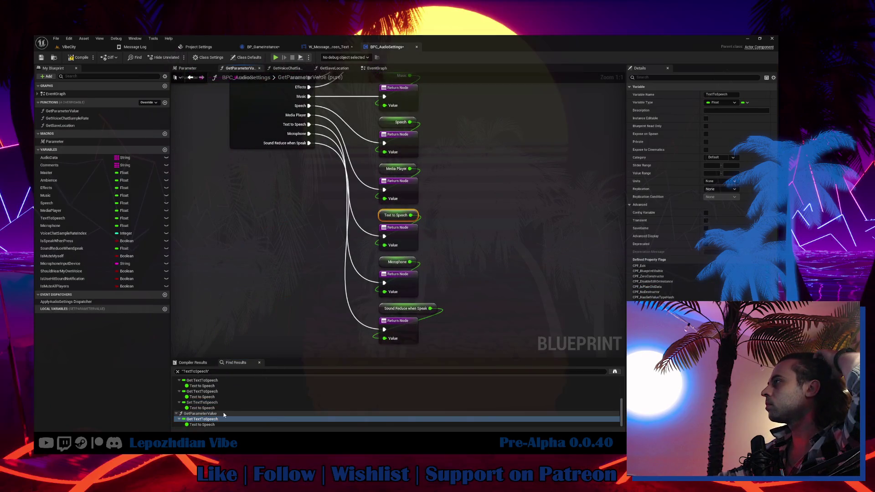
{"action": "left_click_drag", "start_coordinate": [315, 241], "coordinate": [354, 293]}
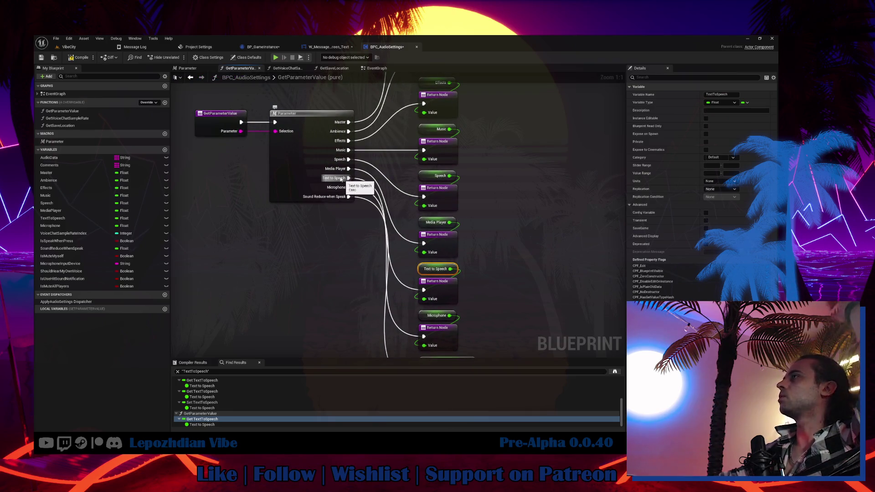
Compile and save BPC_AudioSettings, then return to the VibeCity level editor.
{"action": "left_click", "coordinate": [74, 59]}
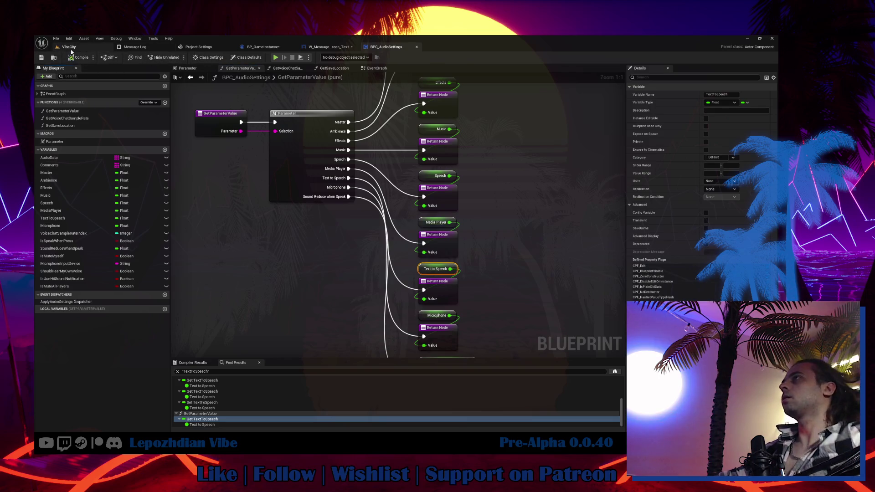
{"action": "left_click", "coordinate": [69, 47]}
{"action": "left_click", "coordinate": [56, 38]}
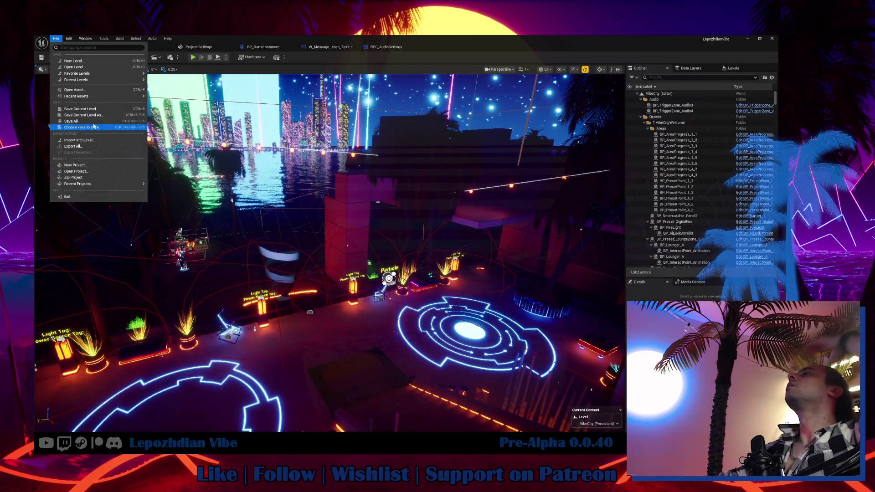
Save all assets, then open W_AudioSettings from the UI folder filtered by 'audio'.
{"action": "left_click", "coordinate": [72, 121]}
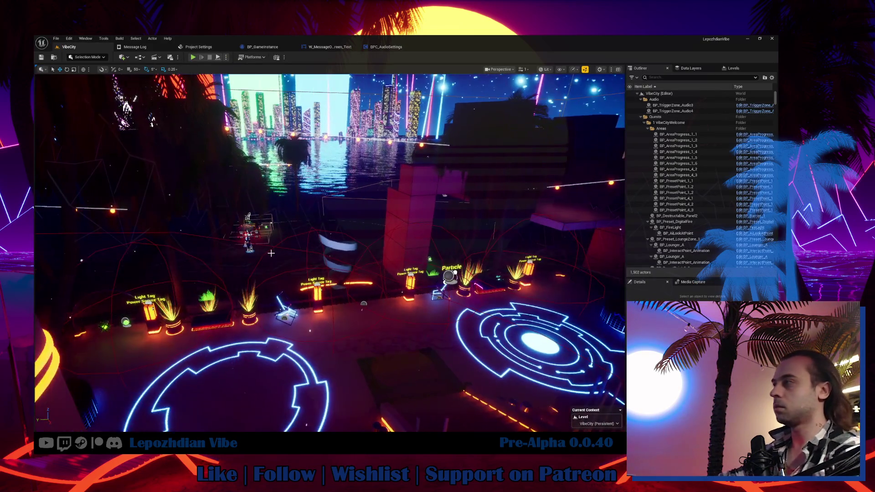
{"action": "key", "text": "ctrl+space"}
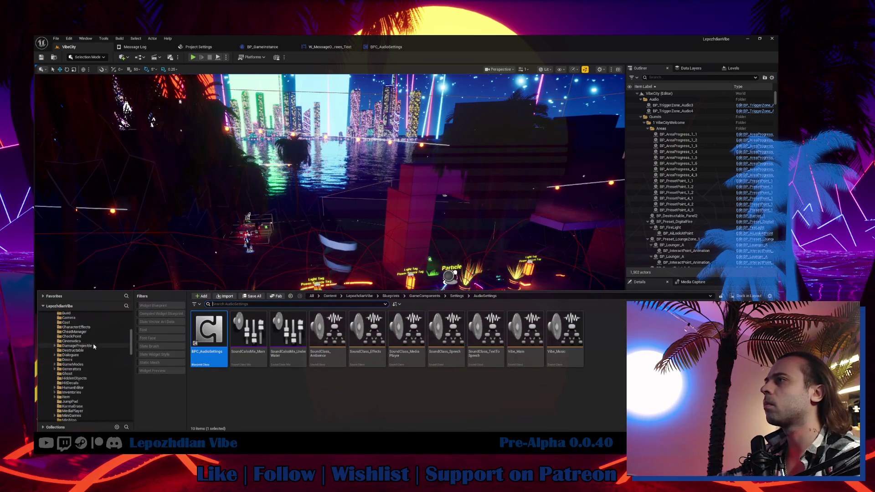
{"action": "scroll", "coordinate": [73, 351], "scroll_direction": "up", "scroll_amount": 10}
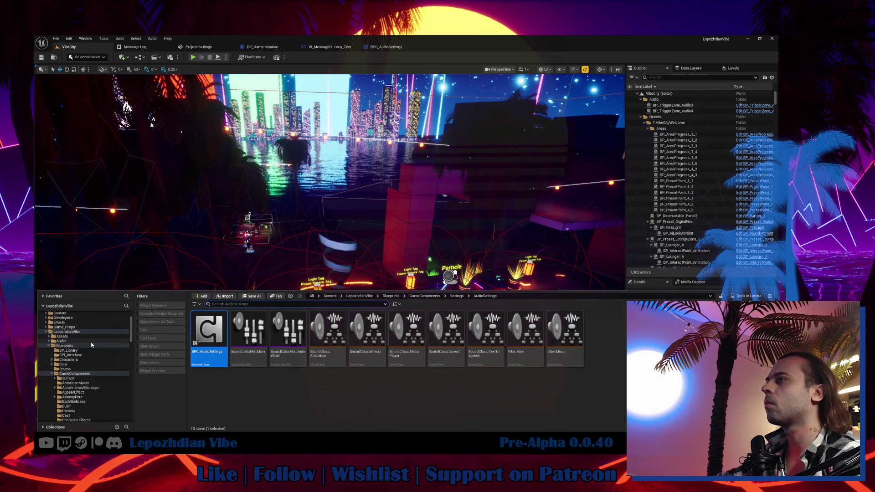
{"action": "left_click", "coordinate": [49, 347]}
{"action": "left_click", "coordinate": [68, 369]}
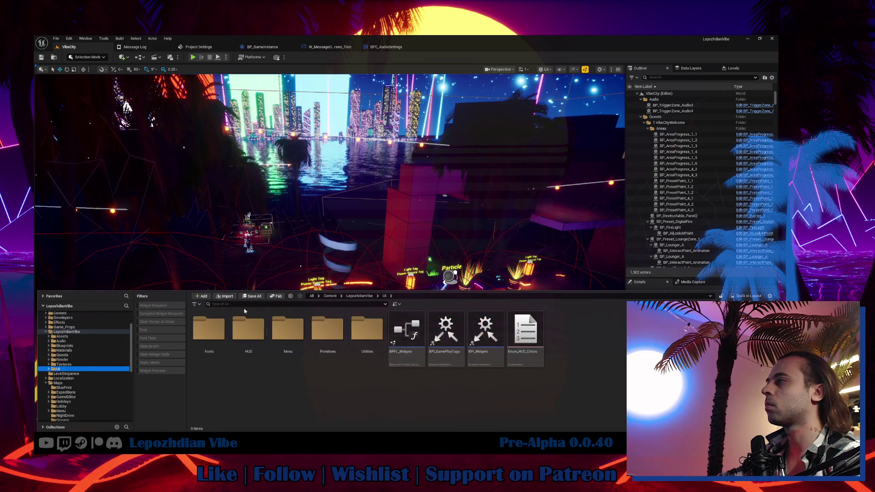
{"action": "left_click", "coordinate": [244, 304]}
{"action": "type", "text": "s"}
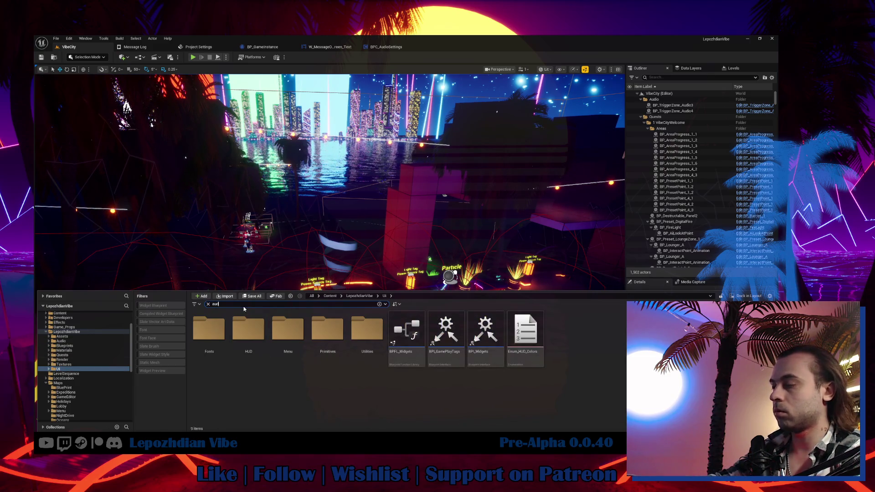
{"action": "type", "text": "udio"}
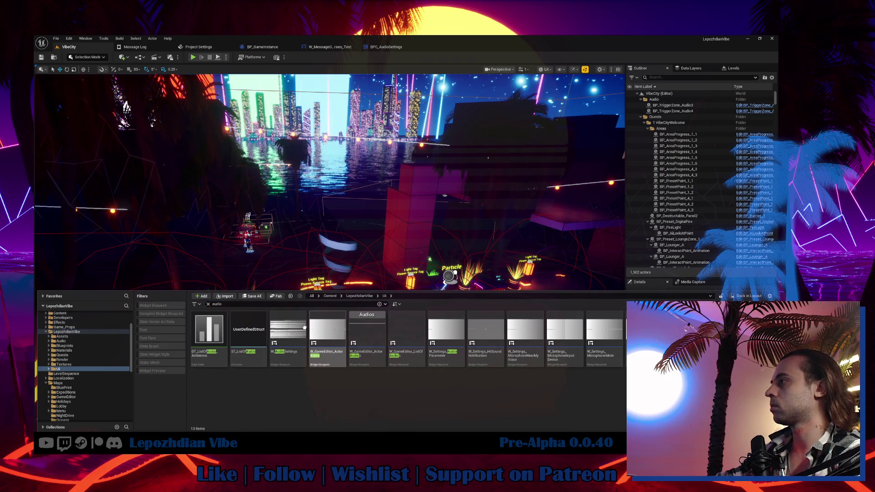
{"action": "double_click", "coordinate": [296, 325]}
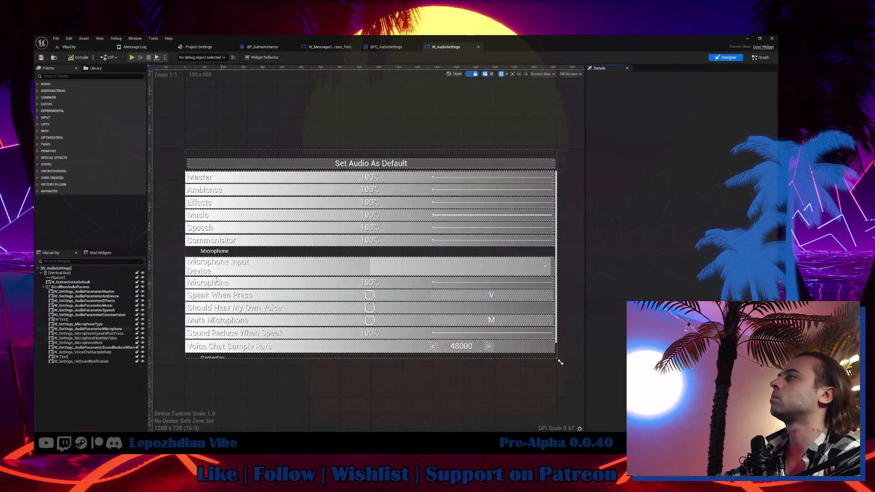
Switch the Commentator row's parameter to TextToSpeech and open W_Settings_AudioParameter for editing.
{"action": "left_click", "coordinate": [239, 241]}
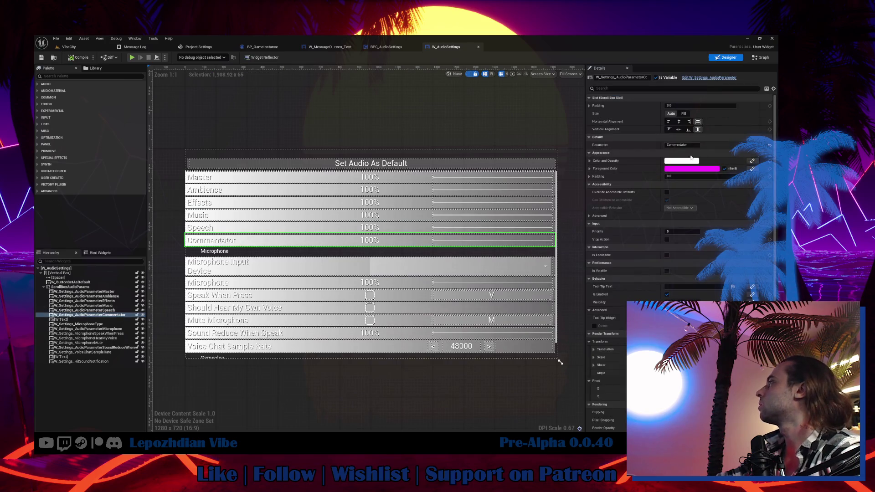
{"action": "type", "text": "TextToSpeech"}
{"action": "key", "text": "Return"}
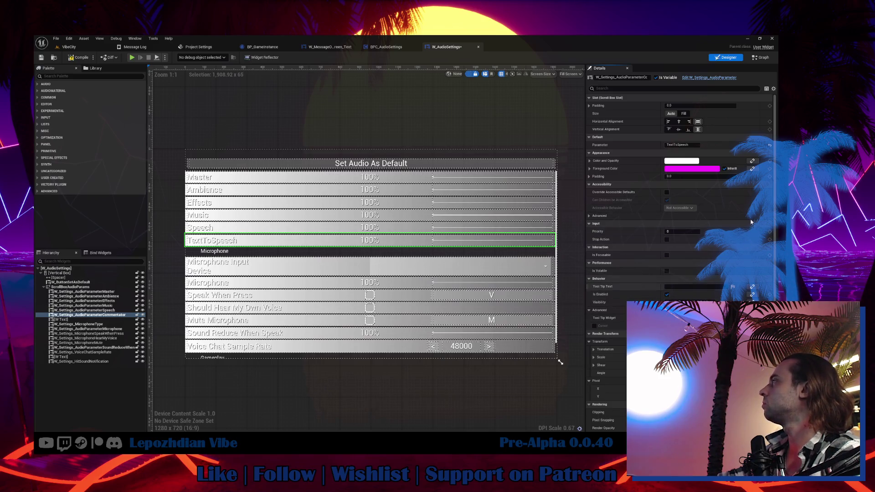
{"action": "left_click", "coordinate": [759, 58]}
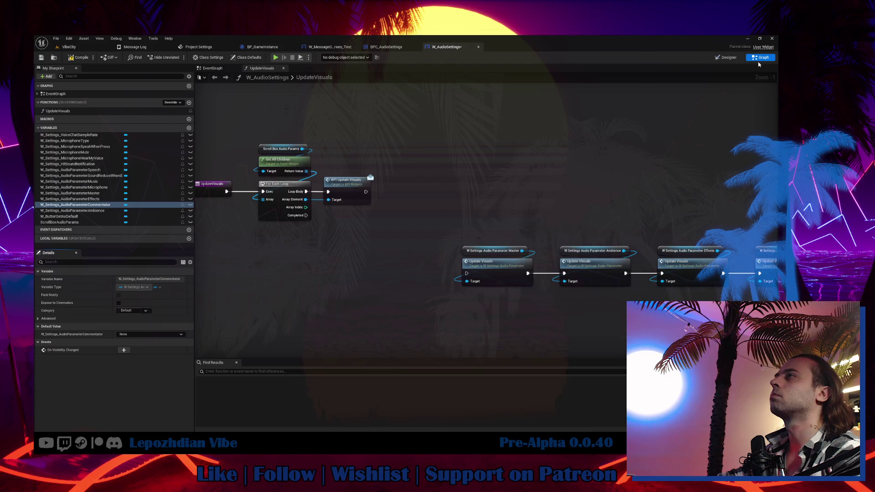
{"action": "left_click", "coordinate": [727, 57]}
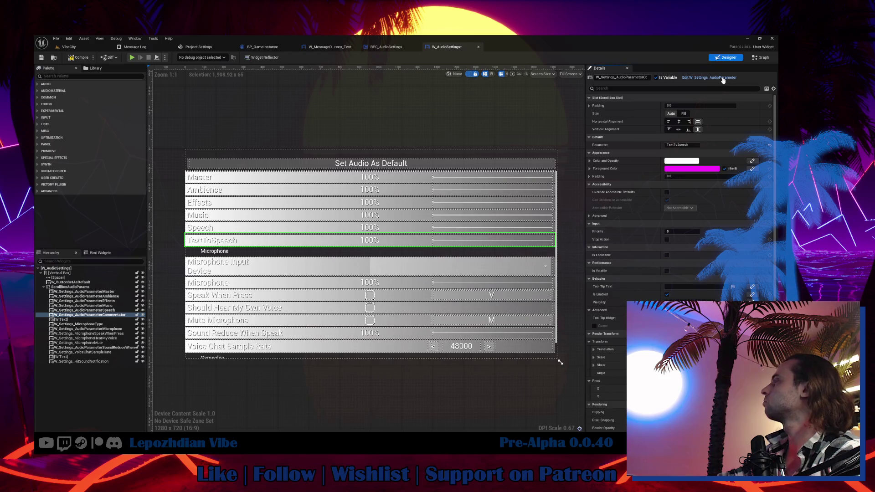
{"action": "left_click", "coordinate": [727, 78]}
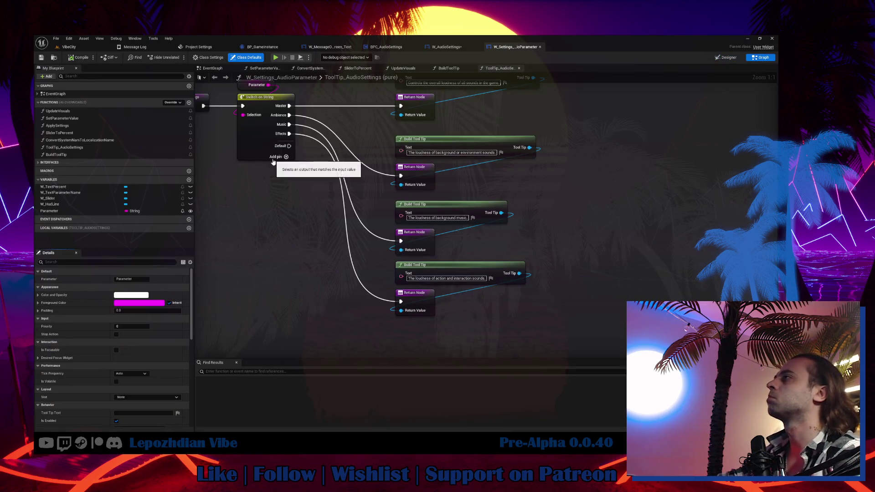
Add a TextToSpeech case to the Switch on String node.
{"action": "left_click", "coordinate": [276, 156]}
{"action": "left_click", "coordinate": [258, 150]}
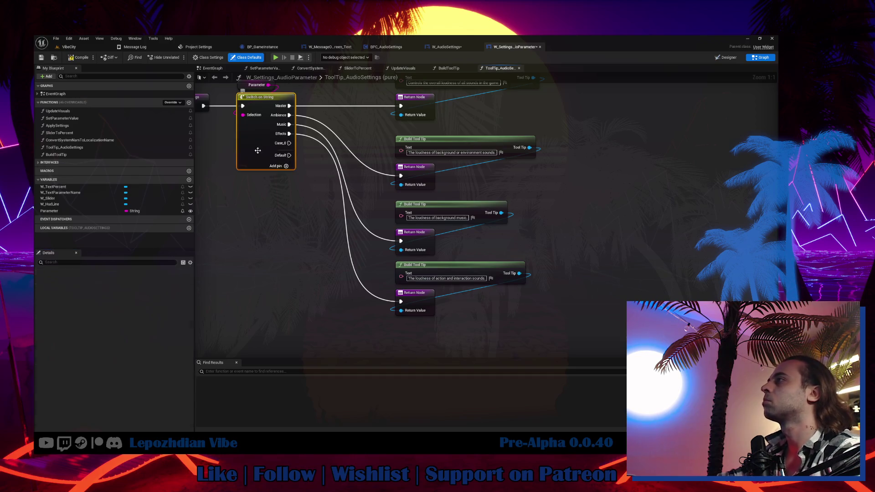
{"action": "type", "text": "TextToSpeech"}
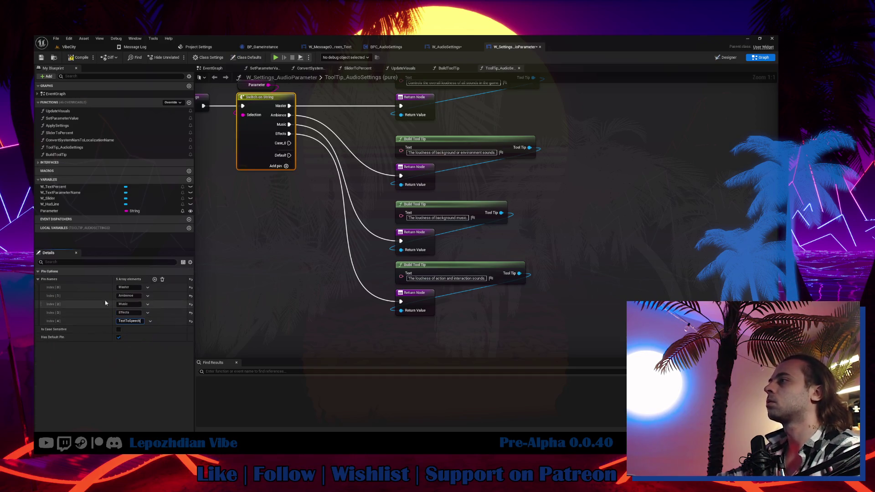
{"action": "key", "text": "Return"}
Duplicate the last Build Tool Tip and Return Node pair and wire it to the TextToSpeech case.
{"action": "left_click_drag", "start_coordinate": [366, 264], "coordinate": [415, 309]}
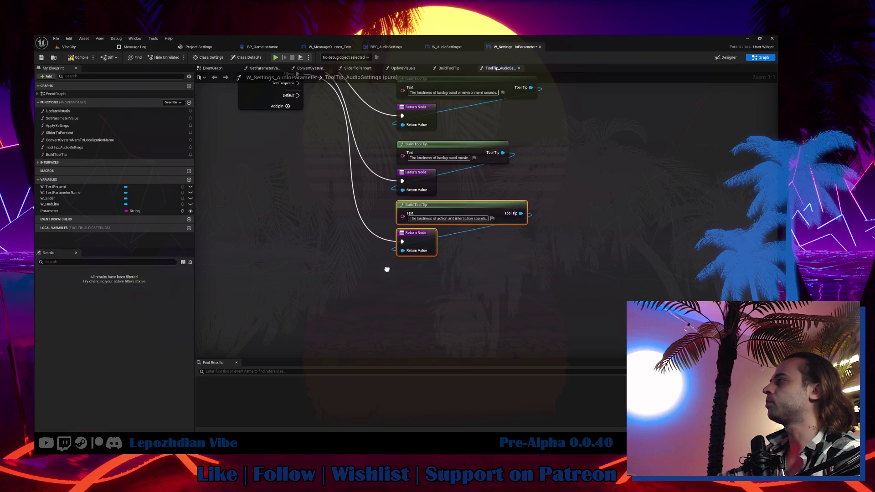
{"action": "key", "text": "ctrl+c"}
{"action": "key", "text": "ctrl+v"}
{"action": "mouse_move", "coordinate": [301, 114]}
{"action": "left_mouse_down"}
{"action": "mouse_move", "coordinate": [415, 342]}
{"action": "mouse_move", "coordinate": [415, 327]}
{"action": "left_mouse_up"}
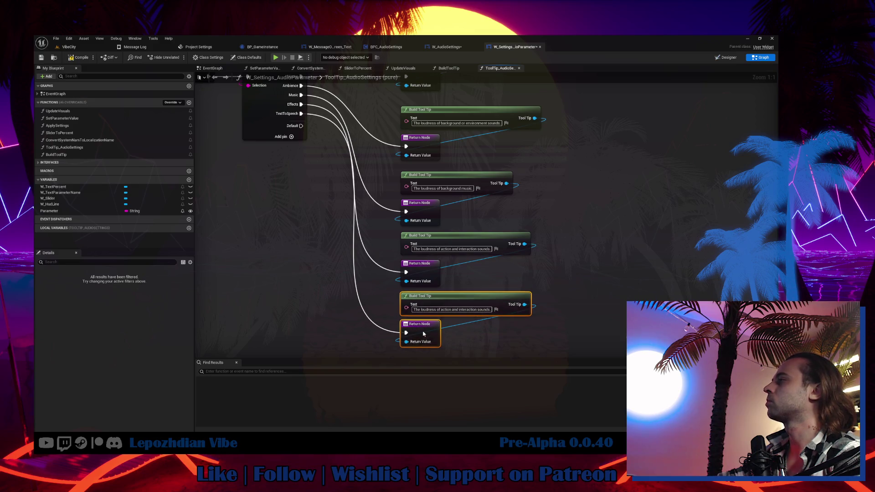
Start replacing the duplicated tooltip's old sound description with the automatic text-to-speech wording.
{"action": "left_click", "coordinate": [435, 309]}
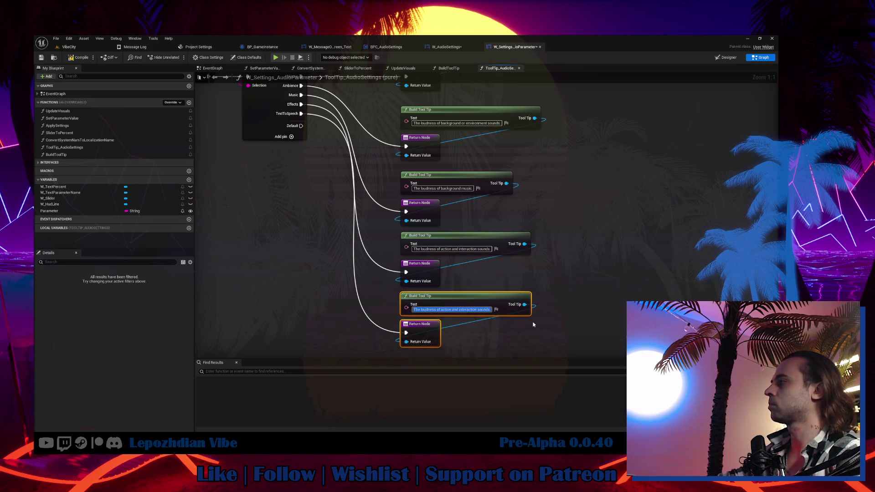
{"action": "left_click", "coordinate": [442, 310]}
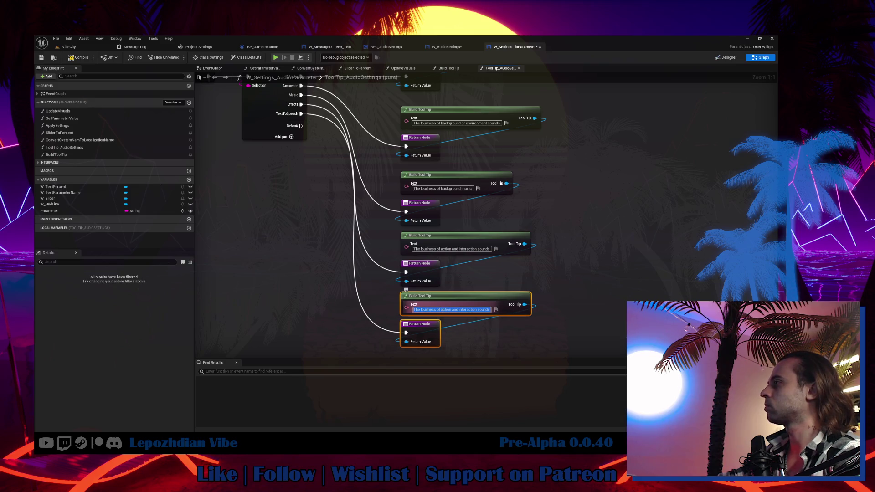
{"action": "left_click_drag", "start_coordinate": [441, 310], "coordinate": [520, 310]}
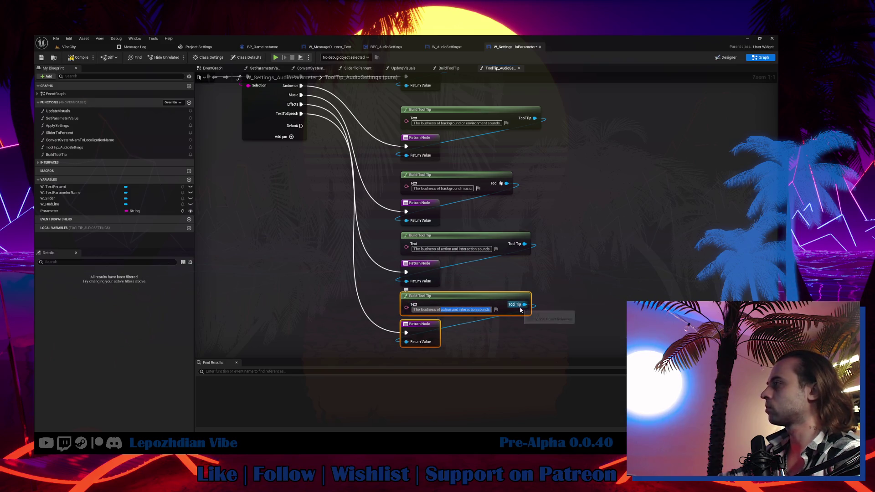
{"action": "type", "text": "a"}
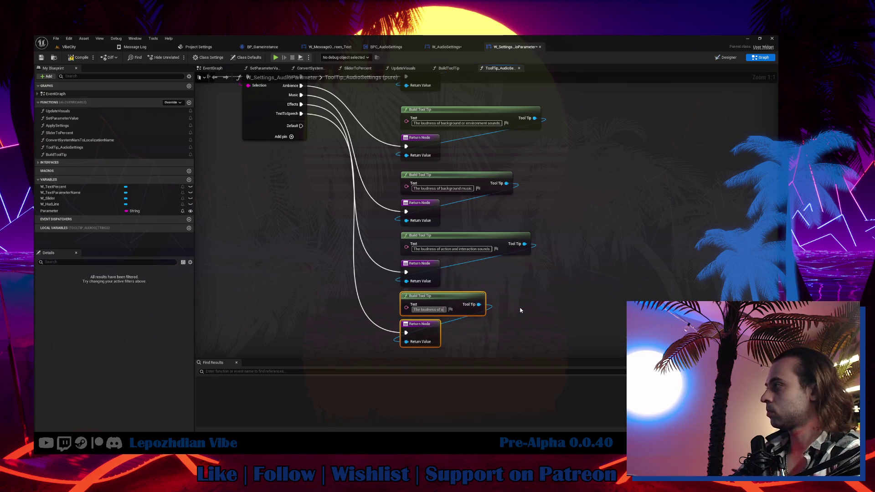
{"action": "type", "text": "utomatic tex"}
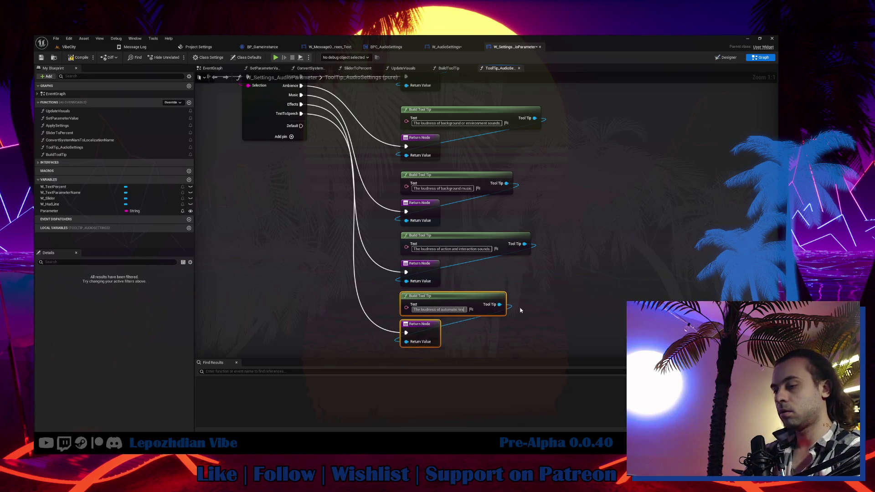
Finish the tooltip as 'The loudness of automatic text to speech generated voice'.
{"action": "type", "text": "to speech"}
{"action": "key", "text": "Return"}
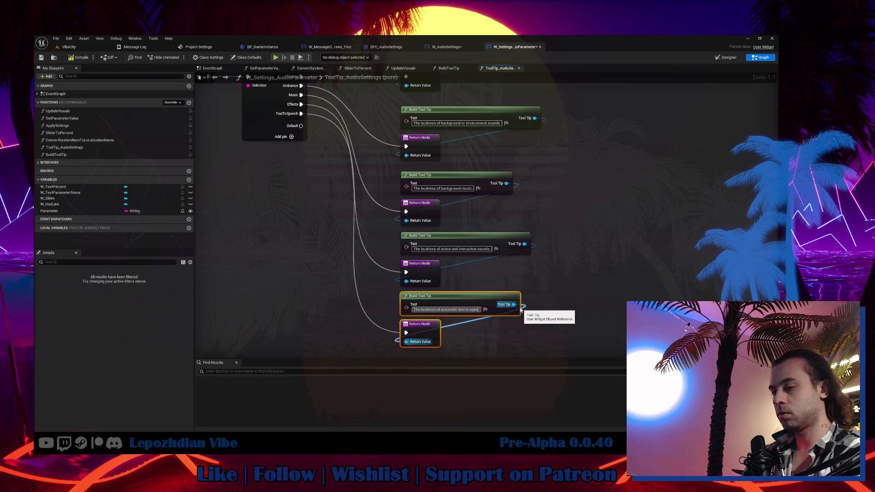
{"action": "key", "text": "Return"}
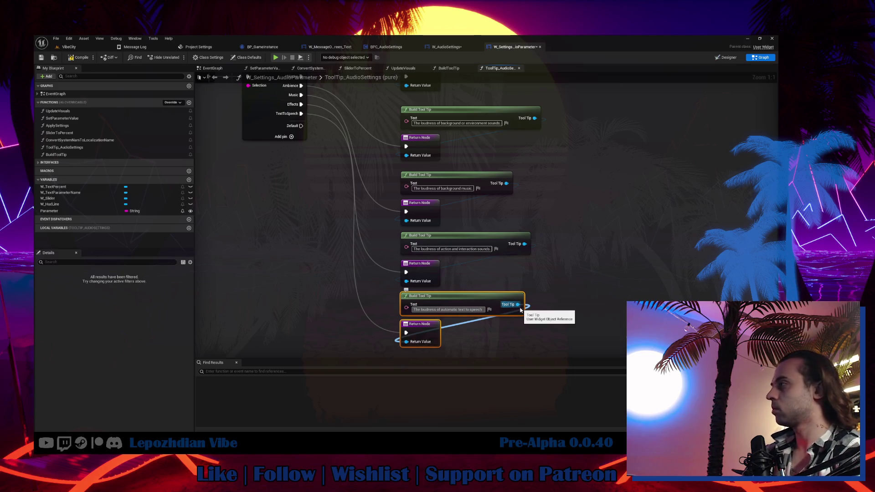
{"action": "type", "text": "generated.voice"}
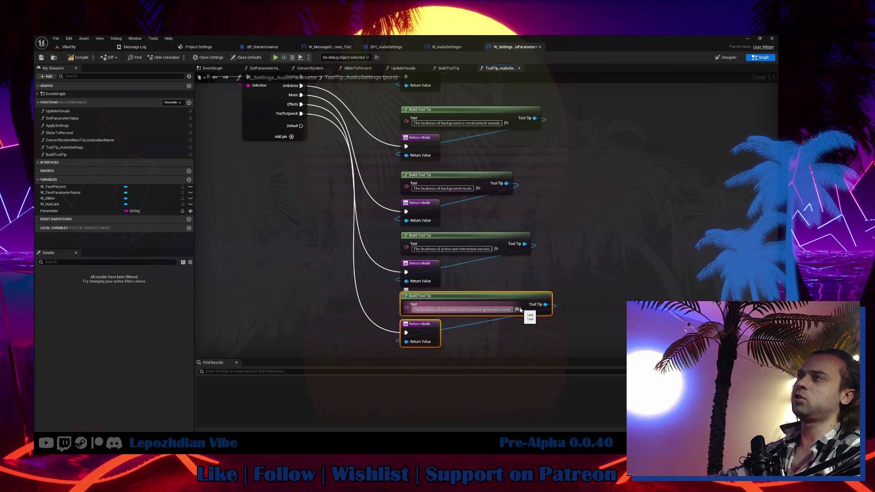
{"action": "key", "text": "Return"}
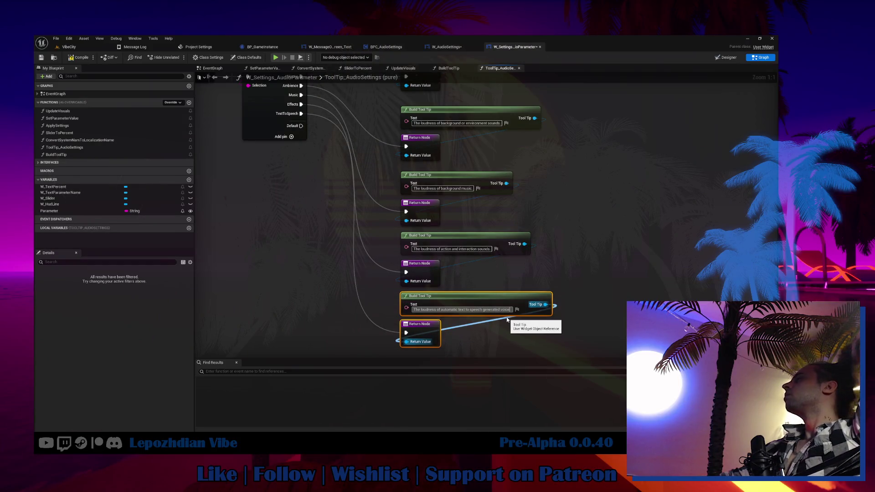
Compile the widget blueprint and start playing the VibeCity level in the editor.
{"action": "left_click", "coordinate": [77, 58]}
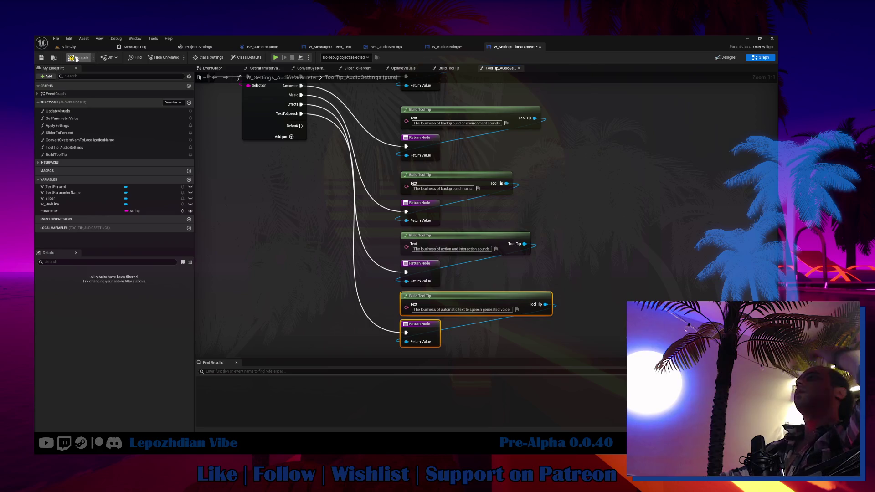
{"action": "left_click", "coordinate": [69, 47]}
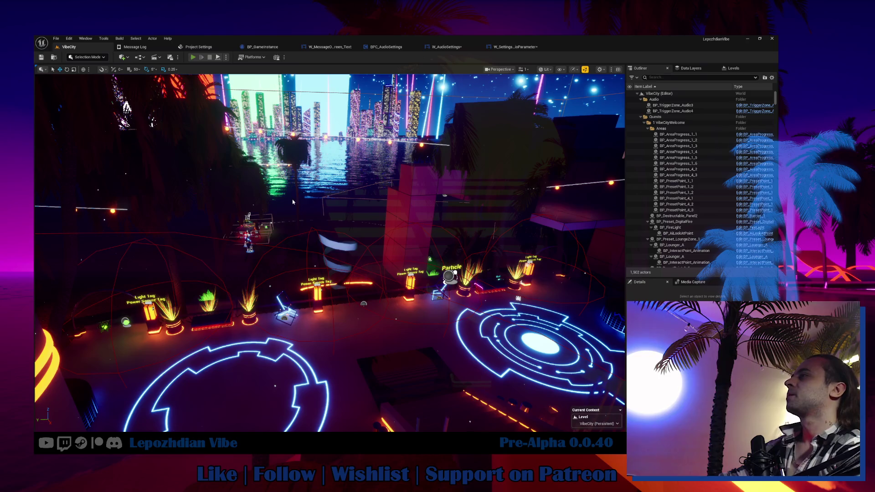
{"action": "key", "text": "alt+p"}
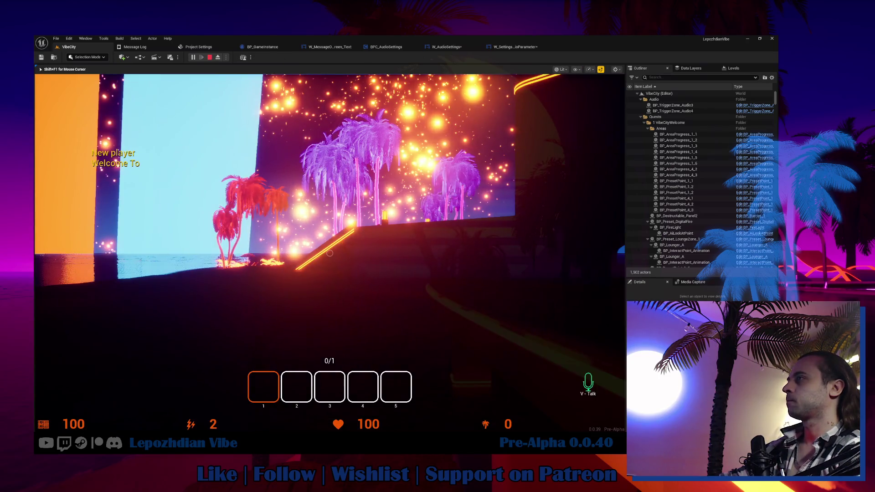
Check the in-game audio settings, resume gameplay, and stop the play session.
{"action": "key", "text": "Tab"}
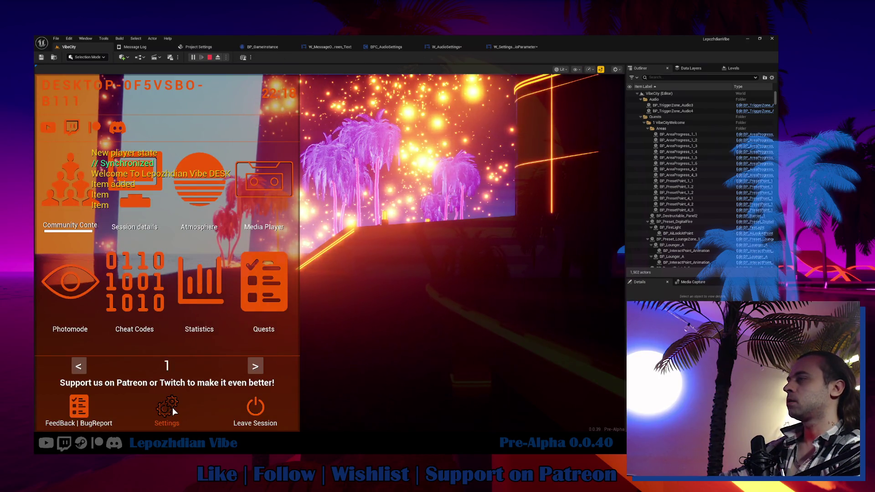
{"action": "left_click", "coordinate": [172, 407]}
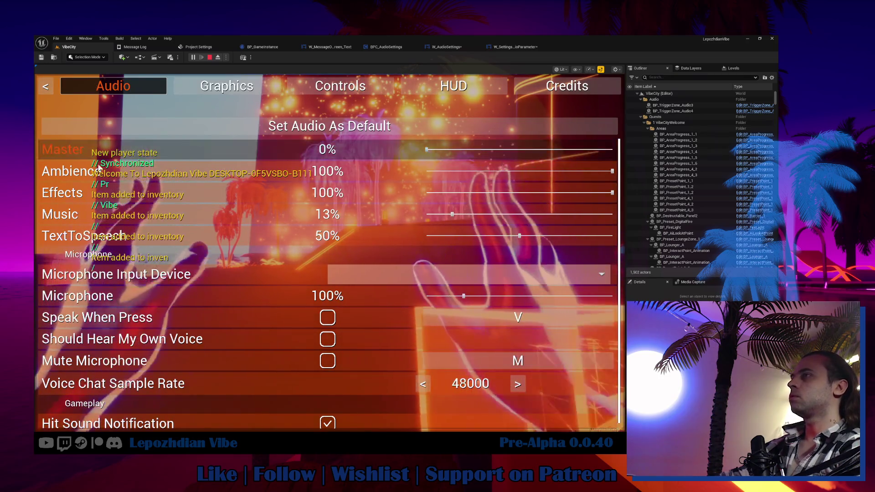
{"action": "mouse_move", "coordinate": [86, 234]}
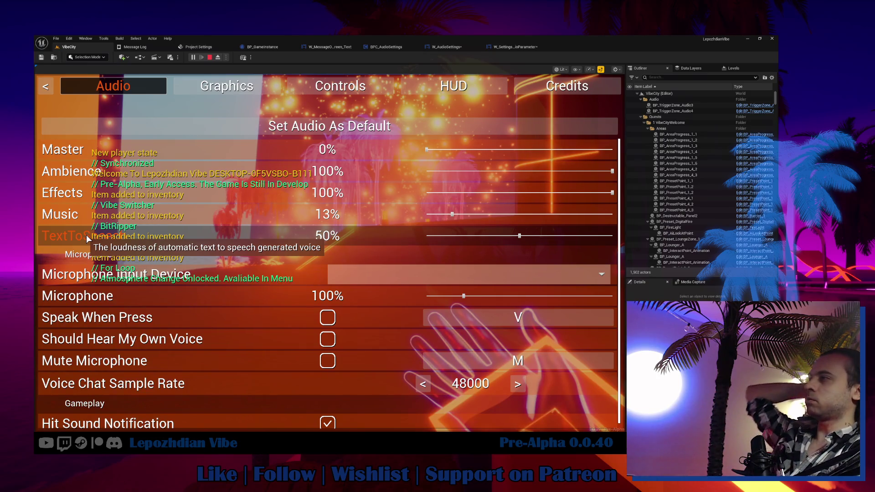
{"action": "key", "text": "Escape"}
{"action": "key", "text": "Escape"}
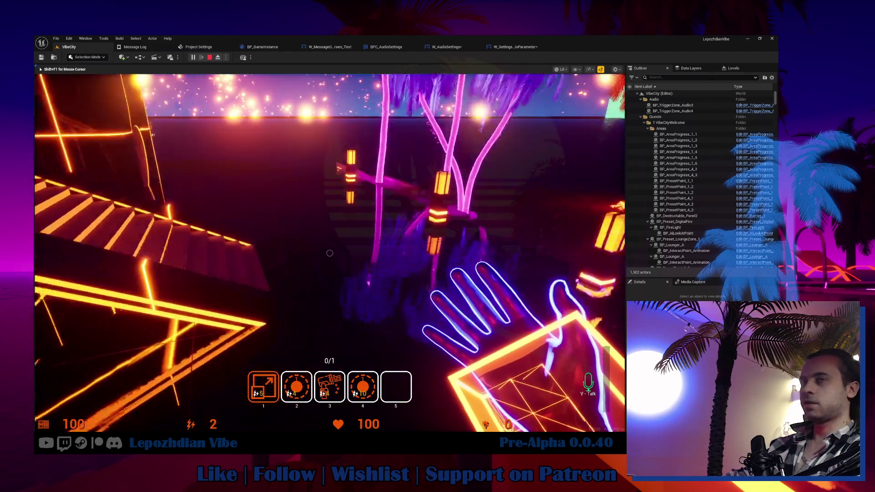
{"action": "key", "text": "Escape"}
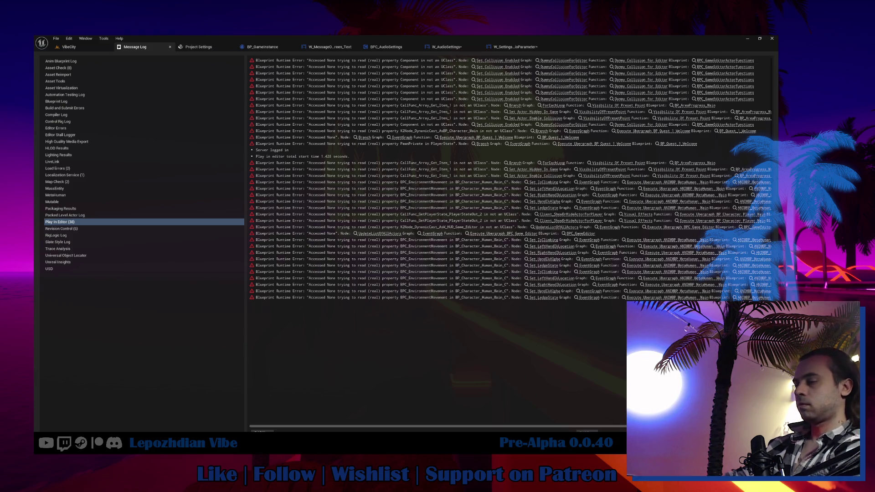
Start playing the VibeCity level and confirm the colour choice to enter the game.
{"action": "left_click", "coordinate": [69, 47]}
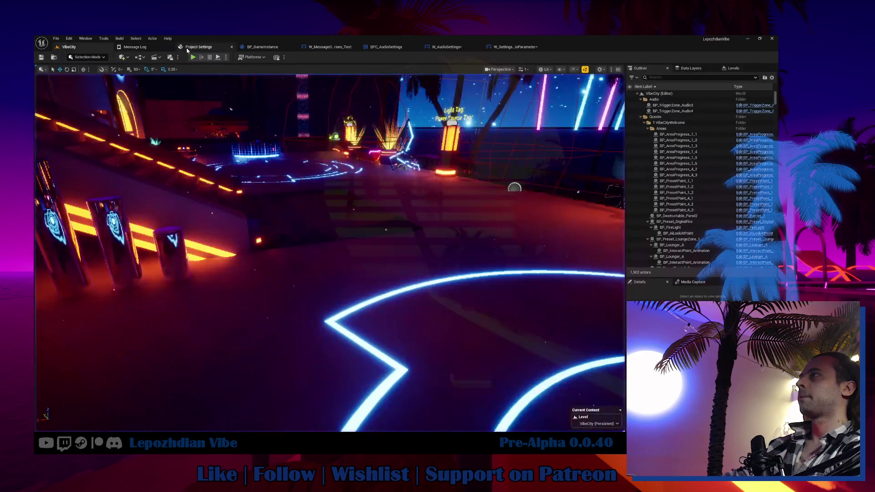
{"action": "left_click", "coordinate": [193, 57]}
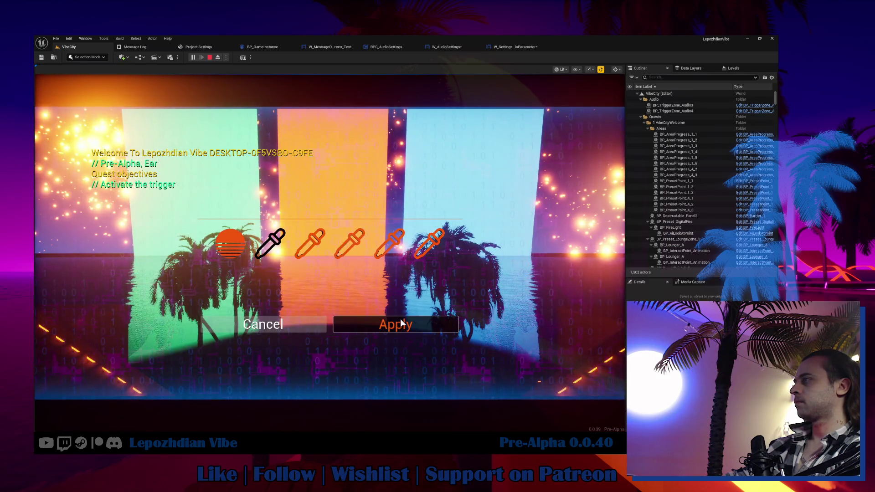
{"action": "left_click", "coordinate": [396, 324]}
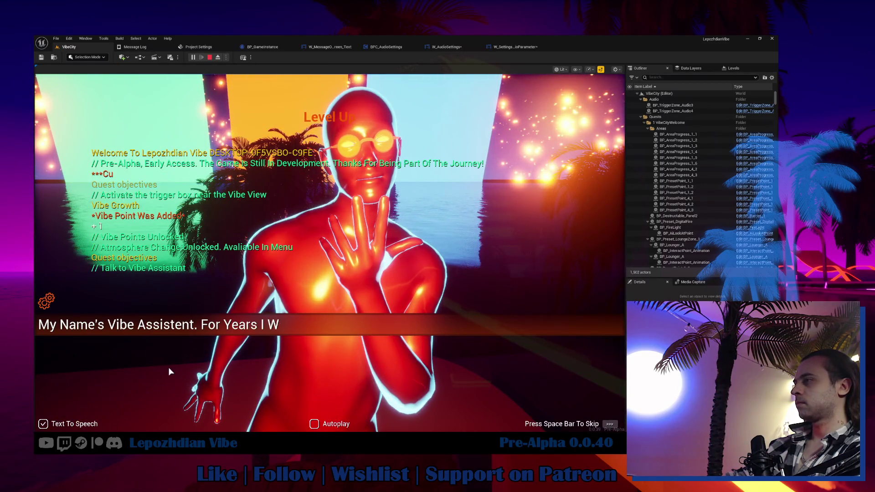
Lower the in-game TextToSpeech volume to 10%, then stop play and return to W_Settings_AudioParameter.
{"action": "left_click", "coordinate": [48, 302]}
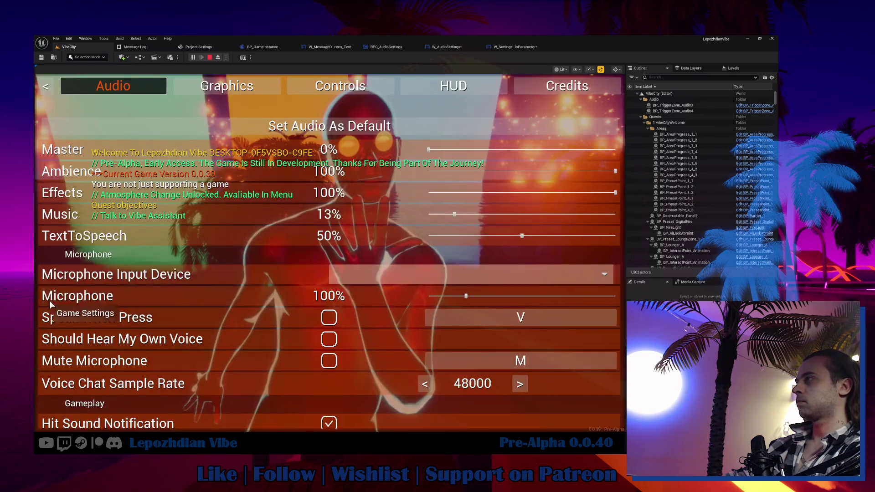
{"action": "left_click_drag", "start_coordinate": [463, 236], "coordinate": [447, 237]}
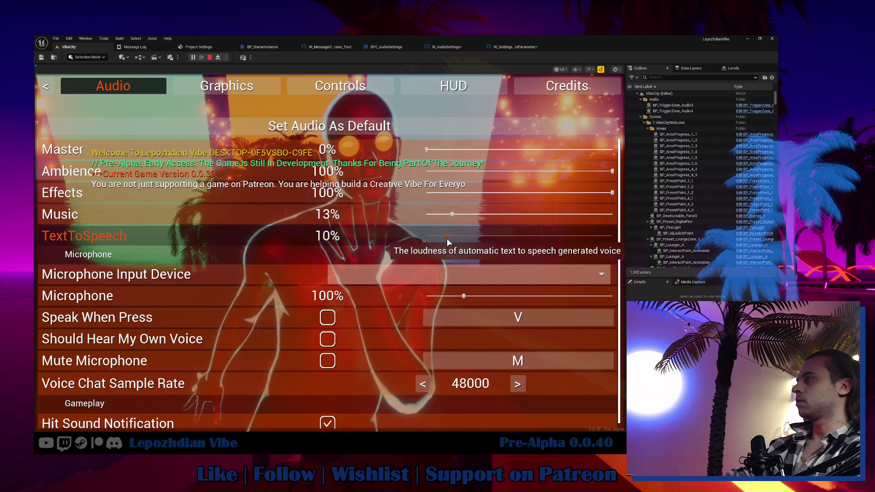
{"action": "key", "text": "Escape"}
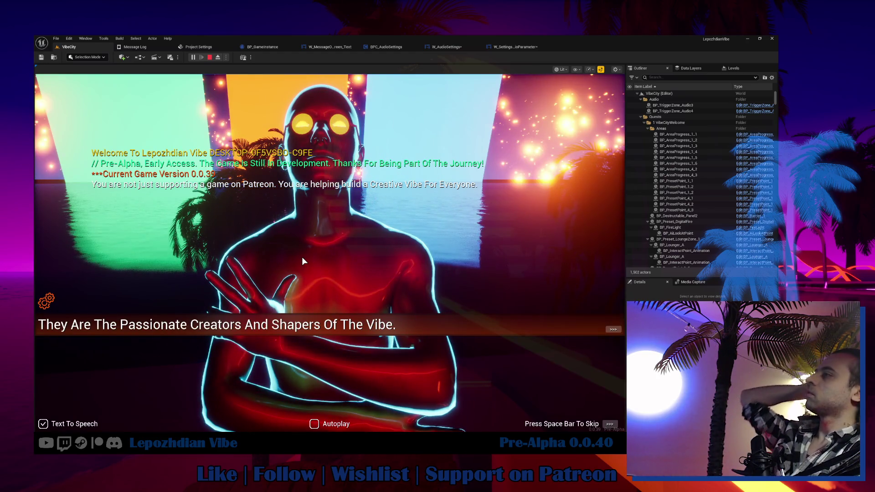
{"action": "key", "text": "space"}
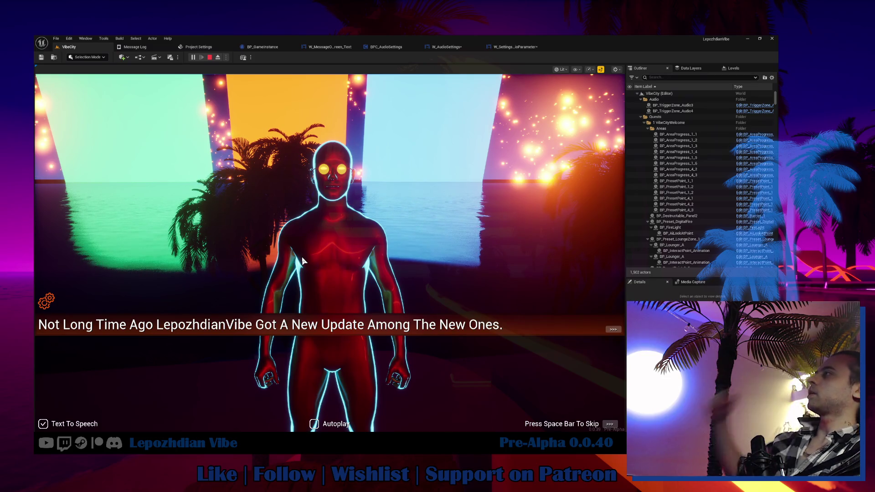
{"action": "key", "text": "Escape"}
{"action": "left_click", "coordinate": [505, 46]}
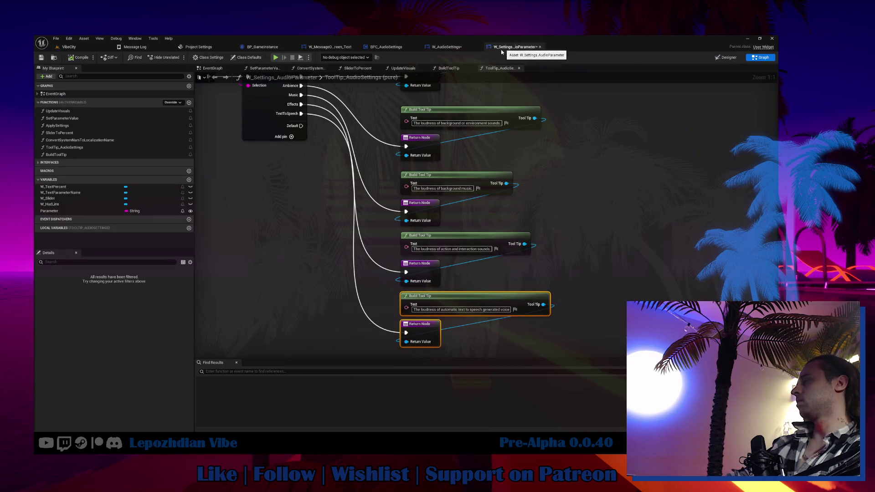
Set the Text to Speech default value in BPC_AudioSettings to 0.3.
{"action": "left_click", "coordinate": [385, 47]}
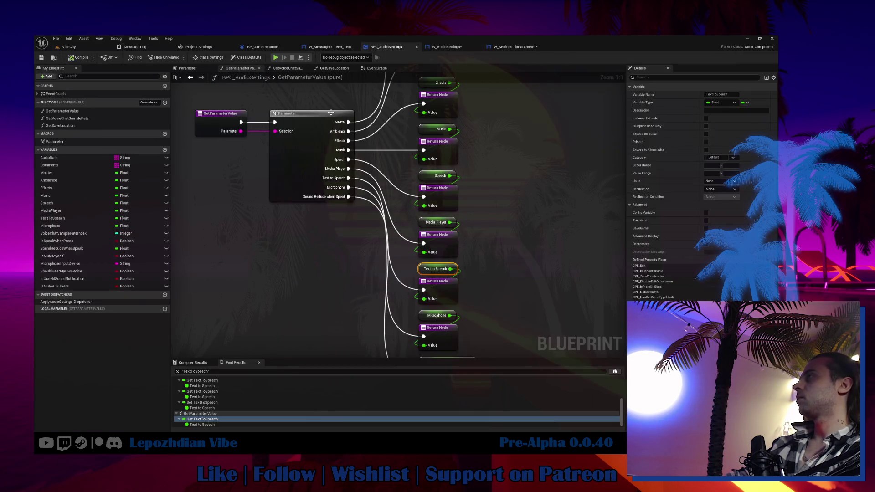
{"action": "left_click", "coordinate": [380, 69]}
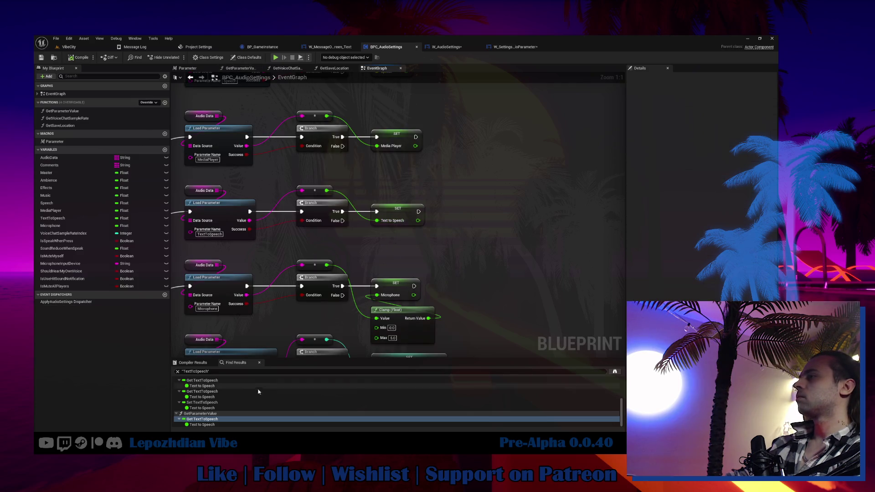
{"action": "scroll", "coordinate": [223, 408], "scroll_direction": "up", "scroll_amount": 3}
{"action": "left_click", "coordinate": [219, 393]}
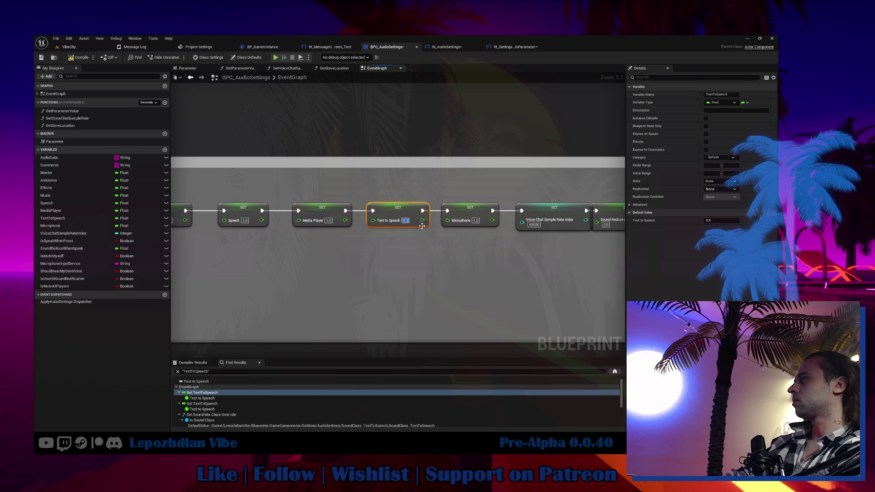
{"action": "left_click", "coordinate": [227, 404]}
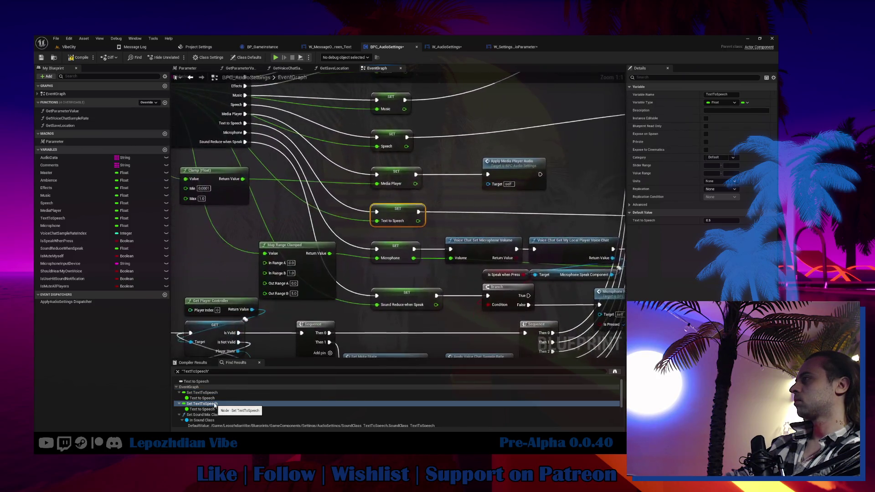
{"action": "left_click", "coordinate": [731, 222]}
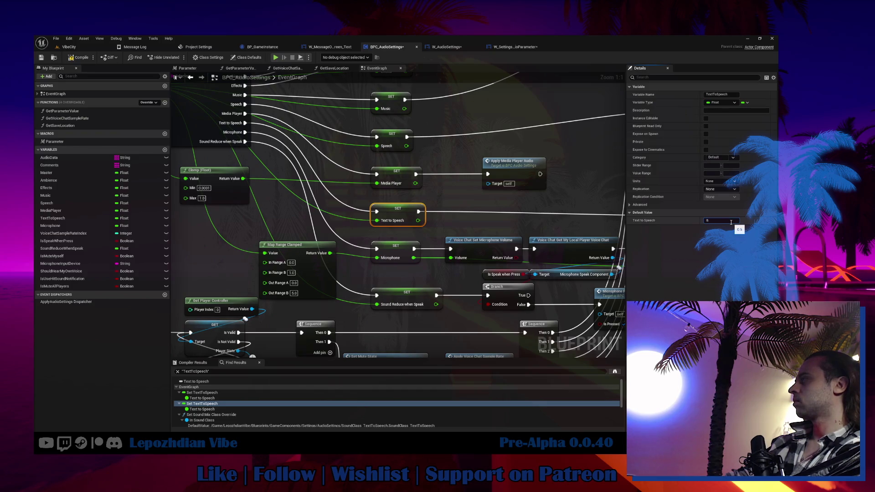
{"action": "type", "text": "0.3"}
{"action": "key", "text": "Return"}
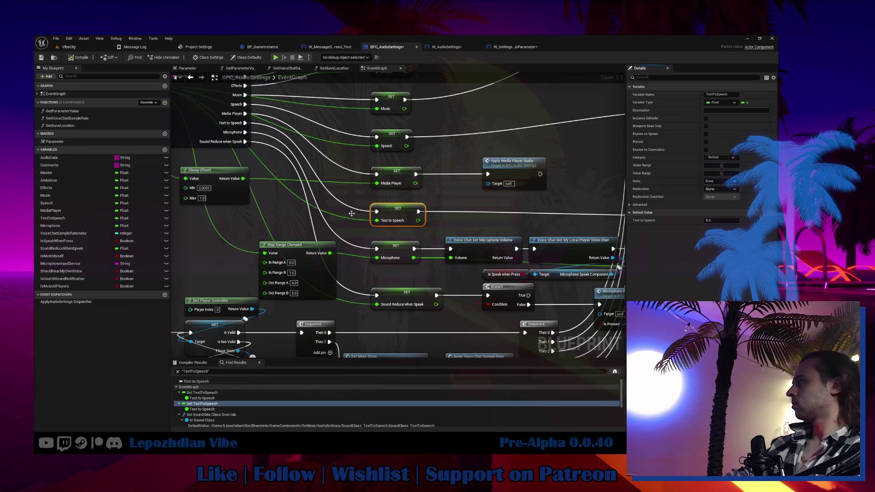
Save all assets and switch to the Obsidian notes.
{"action": "left_click", "coordinate": [69, 47]}
{"action": "left_click", "coordinate": [56, 38]}
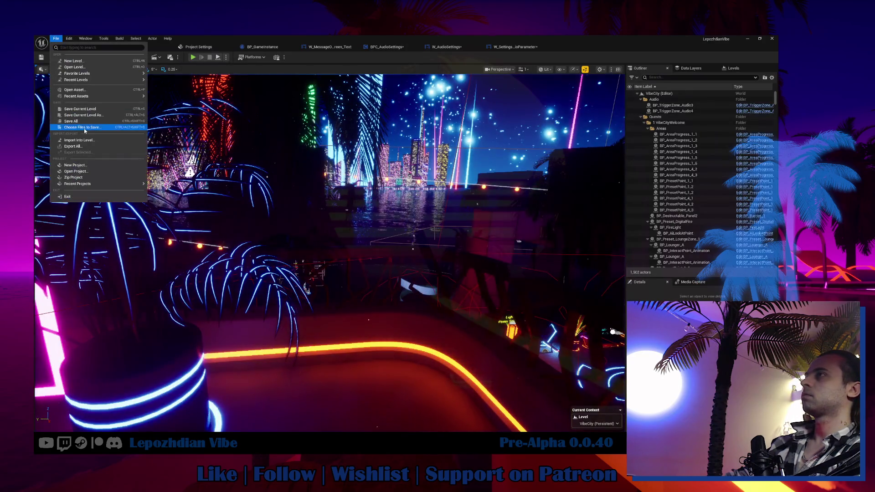
{"action": "left_click", "coordinate": [71, 121]}
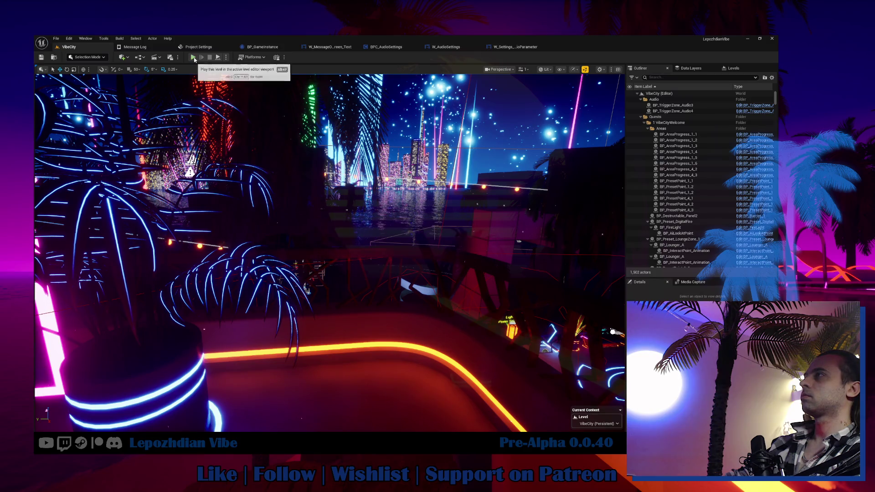
{"action": "key", "text": "alt+Tab"}
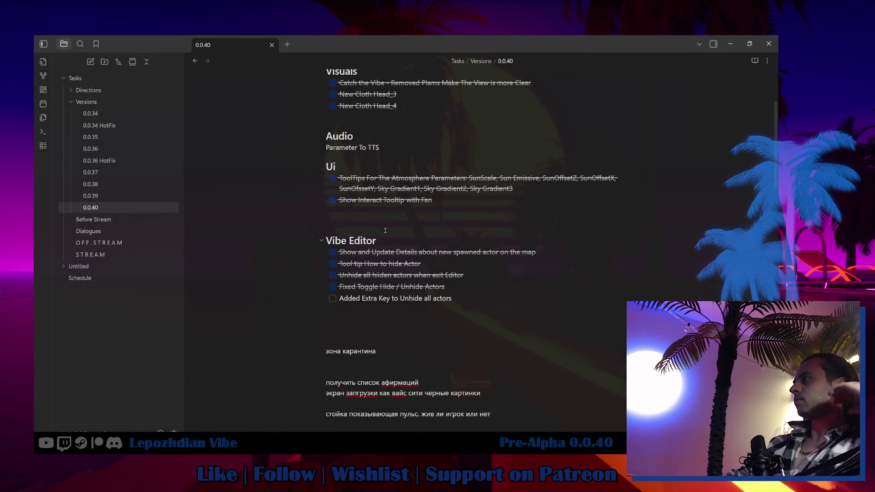
Reword the Audio line about the TextToSpeech volume and make it a ticked task.
{"action": "scroll", "coordinate": [401, 191], "scroll_direction": "up", "scroll_amount": 2}
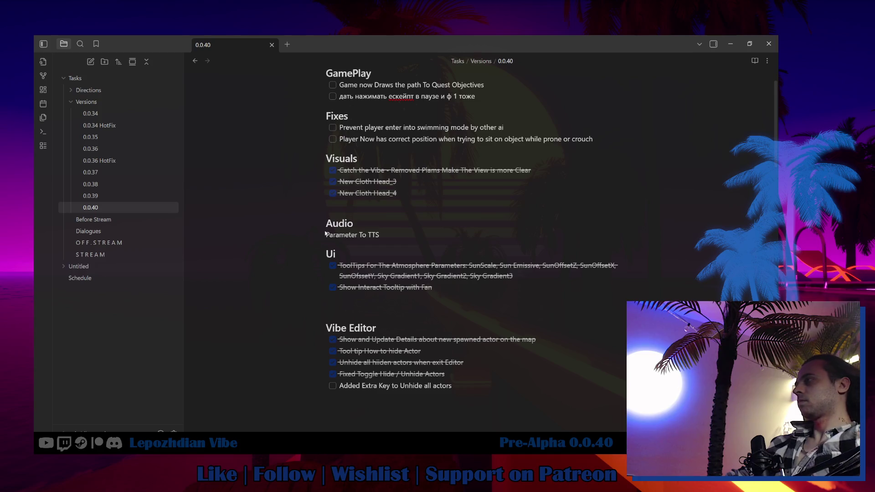
{"action": "type", "text": "Added"}
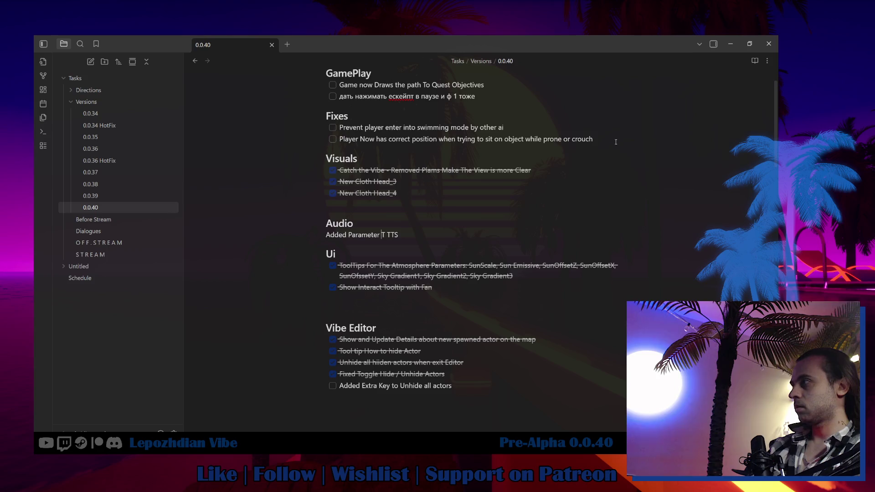
{"action": "type", "text": "olume for"}
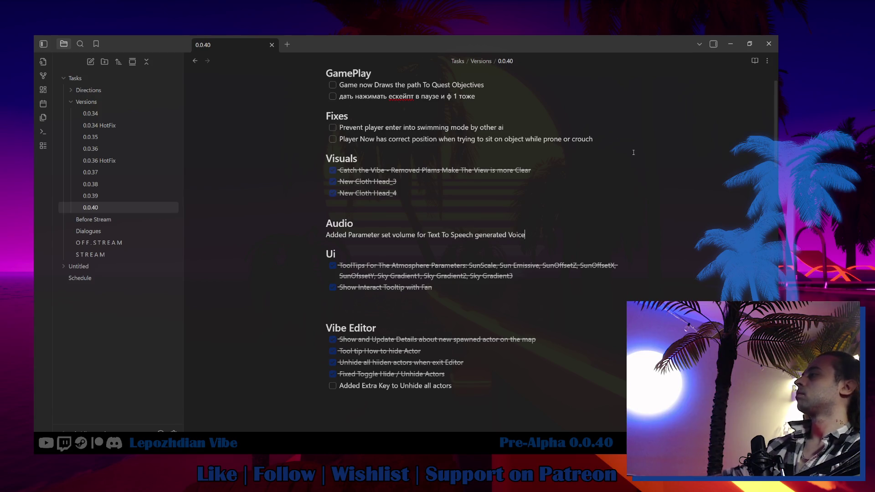
{"action": "left_click", "coordinate": [527, 233]}
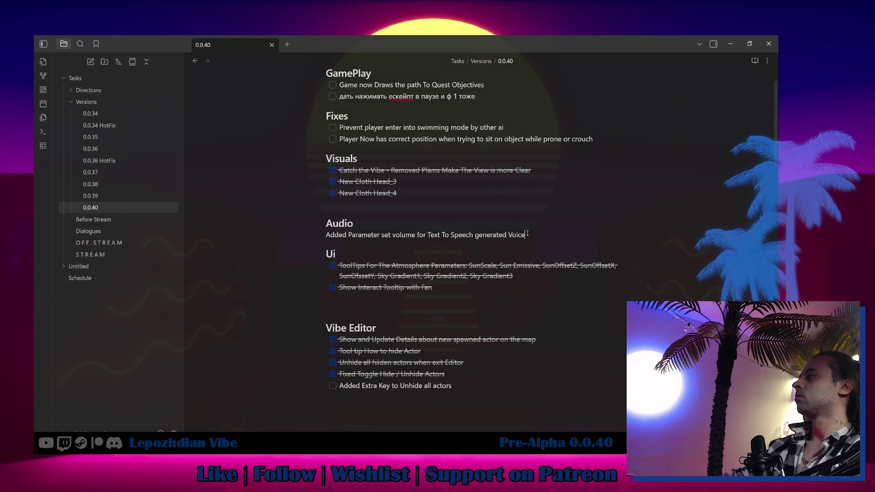
{"action": "right_click", "coordinate": [331, 237]}
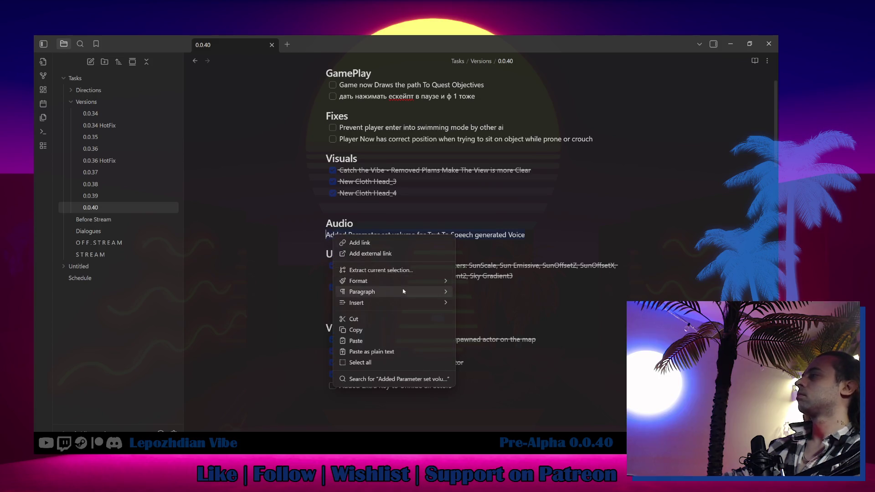
{"action": "mouse_move", "coordinate": [404, 291]}
{"action": "left_click", "coordinate": [483, 318]}
{"action": "key", "text": "ctrl+Return"}
Add 'basic' to the GamePlay quest path line, tick it, and return to Unreal.
{"action": "scroll", "coordinate": [510, 228], "scroll_direction": "up", "scroll_amount": 2}
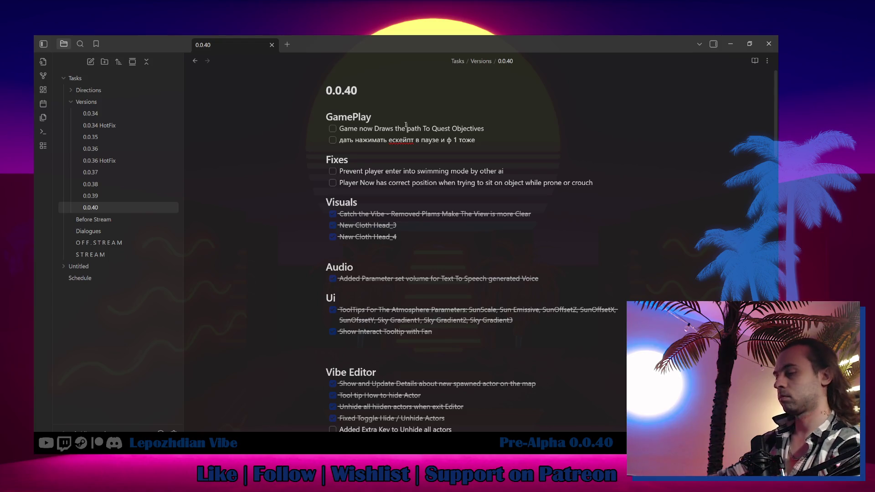
{"action": "left_click", "coordinate": [416, 128]}
{"action": "type", "text": "basic"}
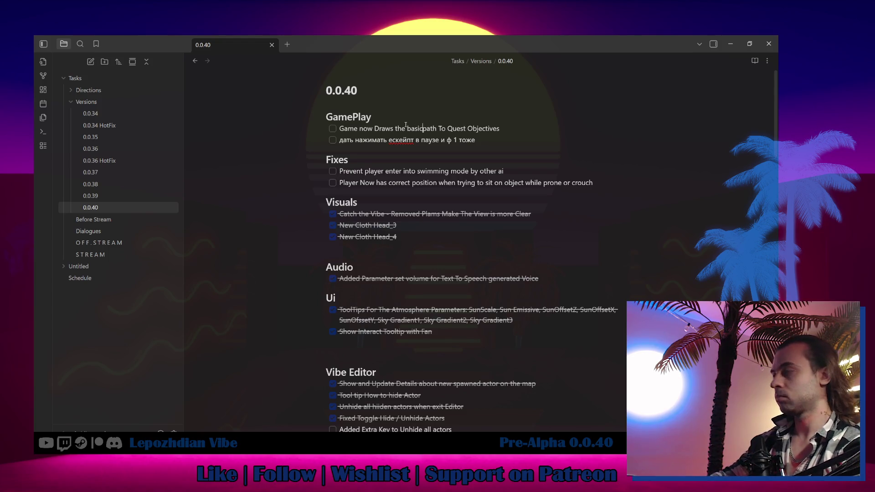
{"action": "left_click", "coordinate": [333, 129]}
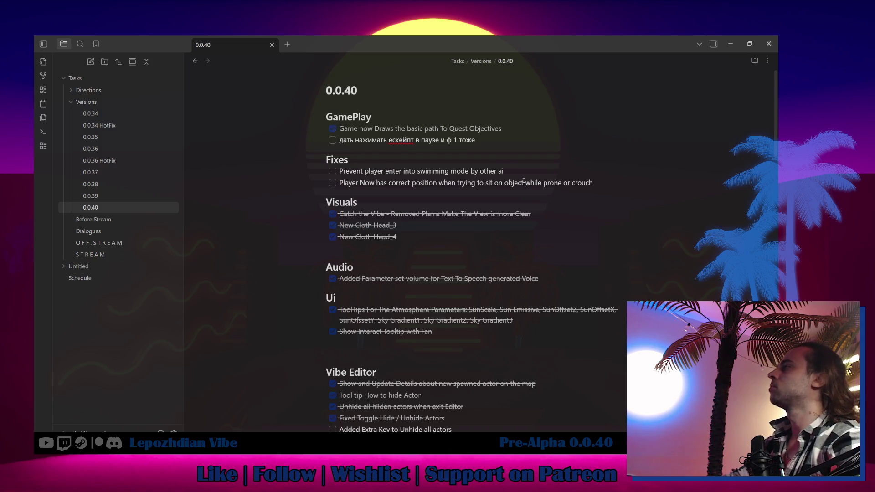
{"action": "scroll", "coordinate": [447, 276], "scroll_direction": "down", "scroll_amount": 1}
{"action": "scroll", "coordinate": [419, 313], "scroll_direction": "down", "scroll_amount": 2}
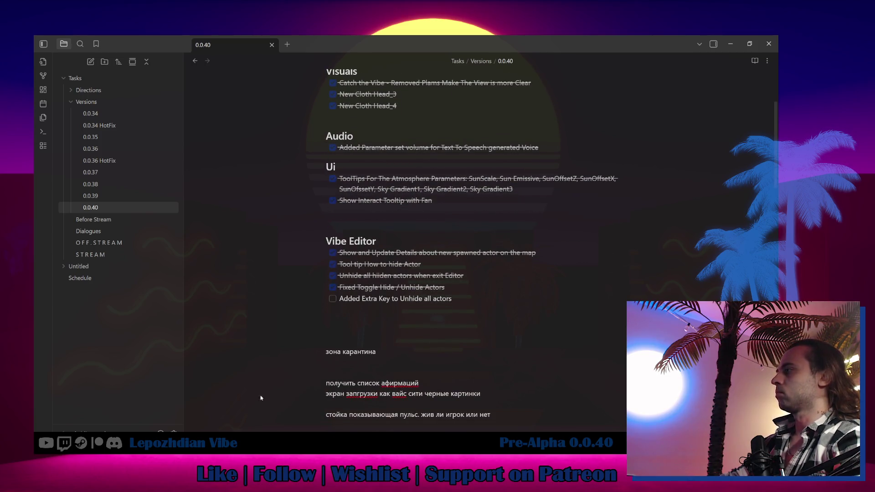
{"action": "key", "text": "alt+Tab"}
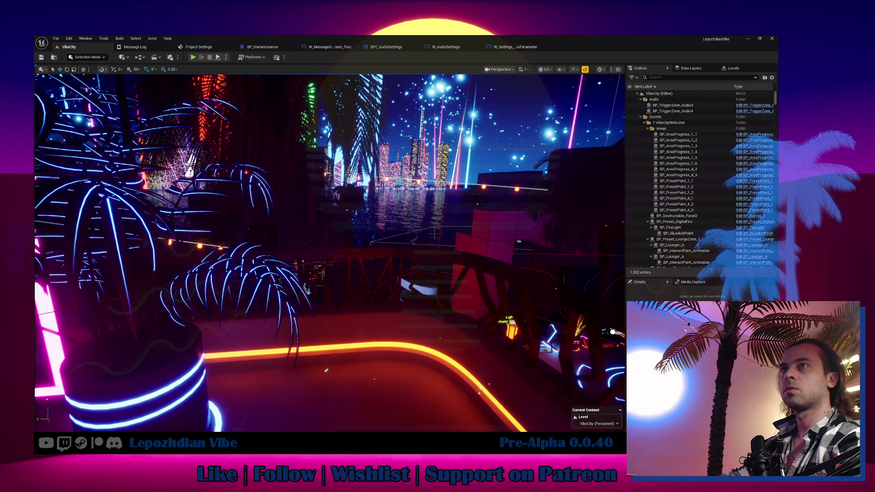
Turn the viewport toward the skyline and start playing the level in the editor.
{"action": "left_click", "coordinate": [56, 38]}
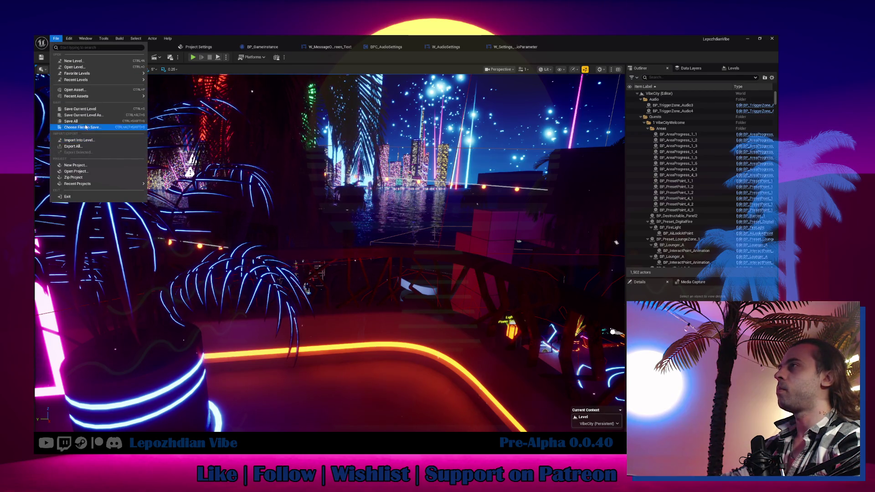
{"action": "key", "text": "Escape"}
{"action": "left_click_drag", "start_coordinate": [259, 271], "coordinate": [328, 268]}
{"action": "left_click", "coordinate": [193, 58]}
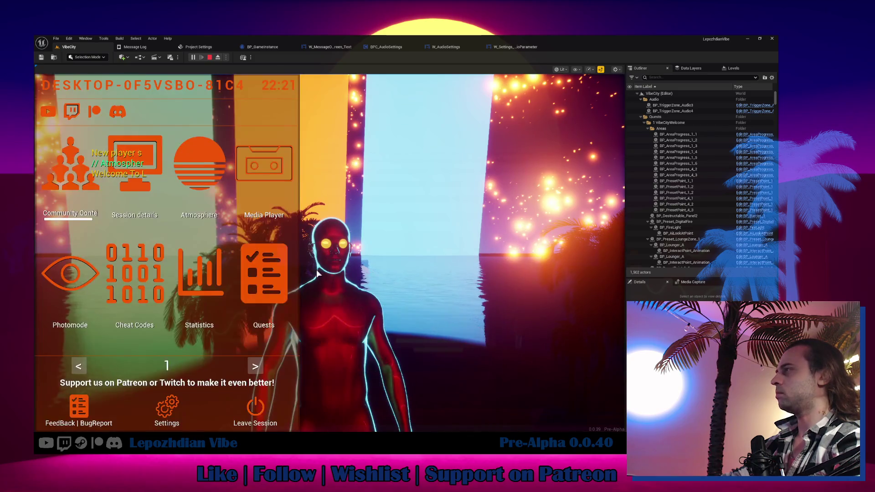
Raise in-game Music volume to about 24% and TextToSpeech to 30%, then resume play.
{"action": "left_click", "coordinate": [172, 406]}
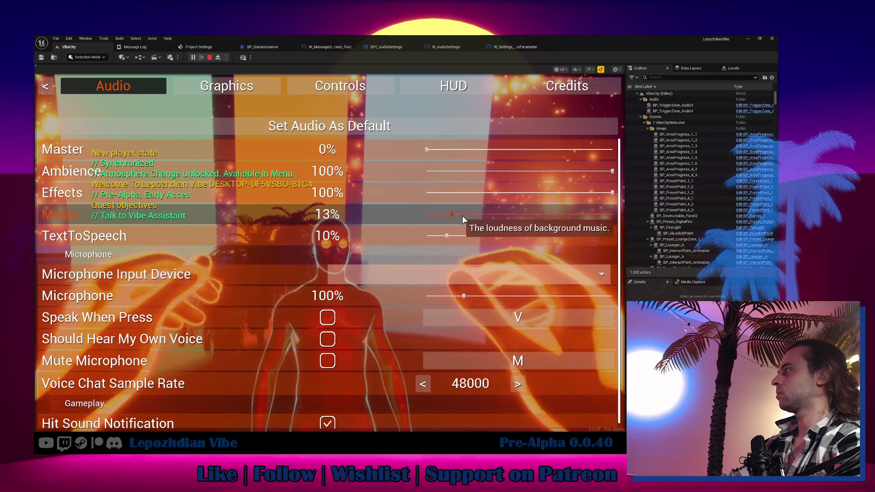
{"action": "left_click_drag", "start_coordinate": [454, 217], "coordinate": [474, 214]}
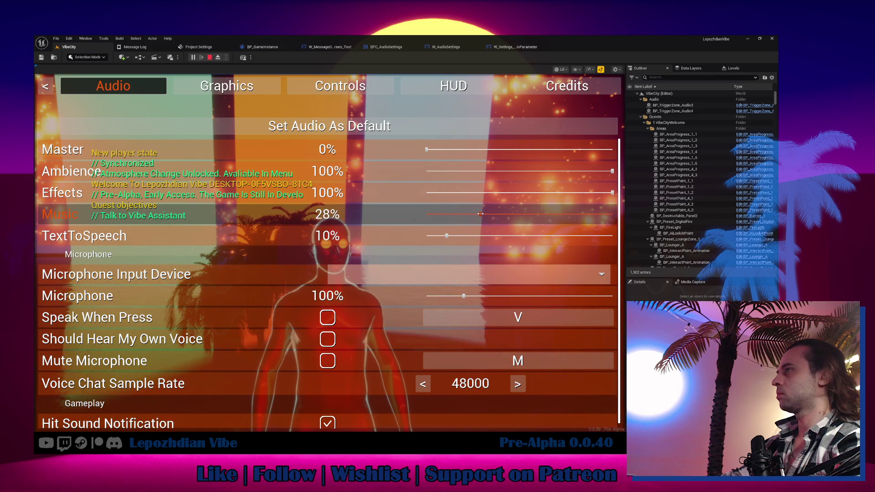
{"action": "left_click_drag", "start_coordinate": [473, 214], "coordinate": [483, 236]}
{"action": "left_click", "coordinate": [468, 235]}
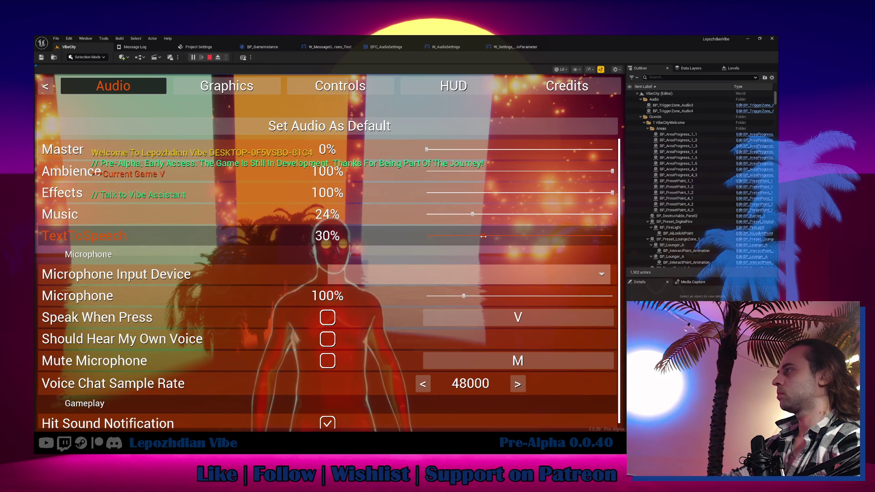
{"action": "key", "text": "Escape"}
{"action": "key", "text": "Escape"}
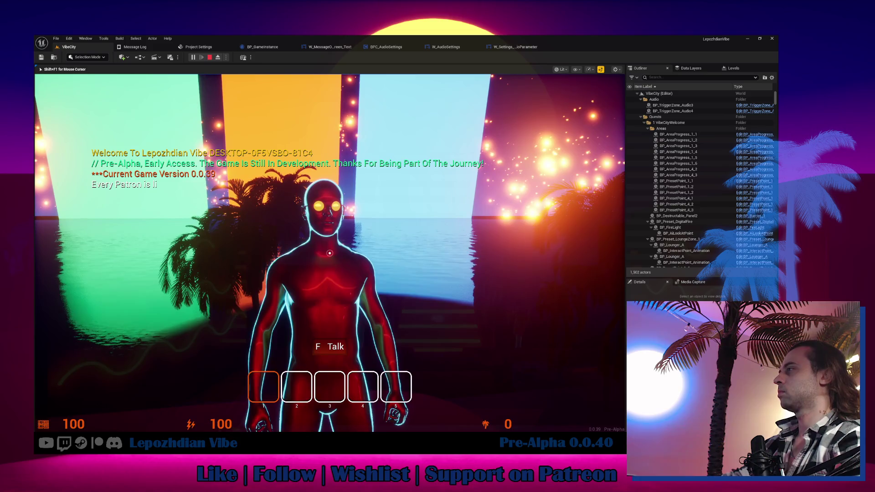
Talk to the Vibe Assistant, advance through two dialogue lines, then stop play.
{"action": "key", "text": "f"}
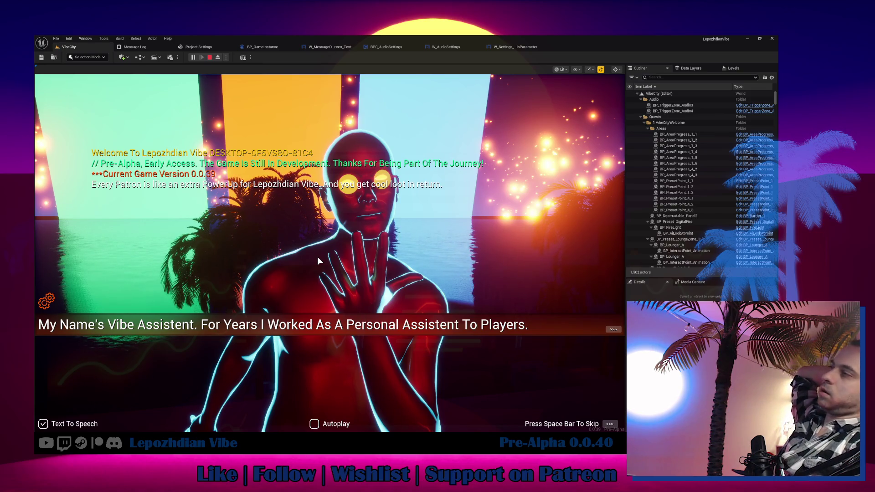
{"action": "key", "text": "space"}
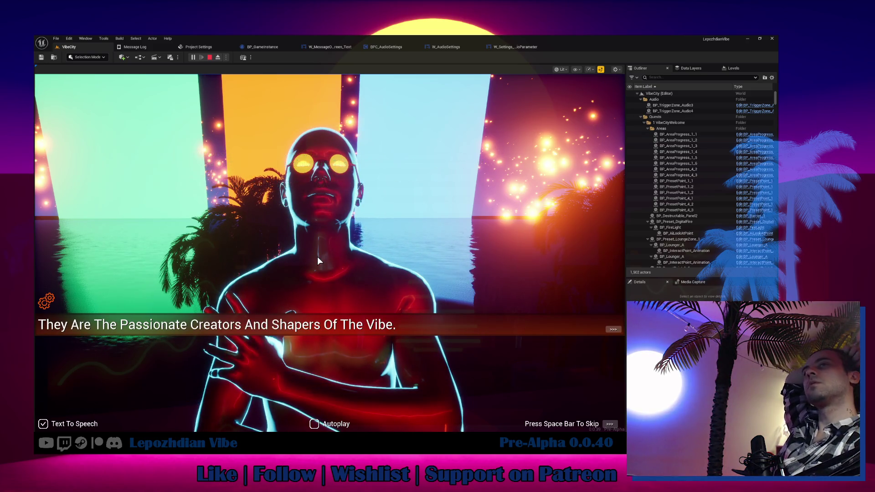
{"action": "key", "text": "space"}
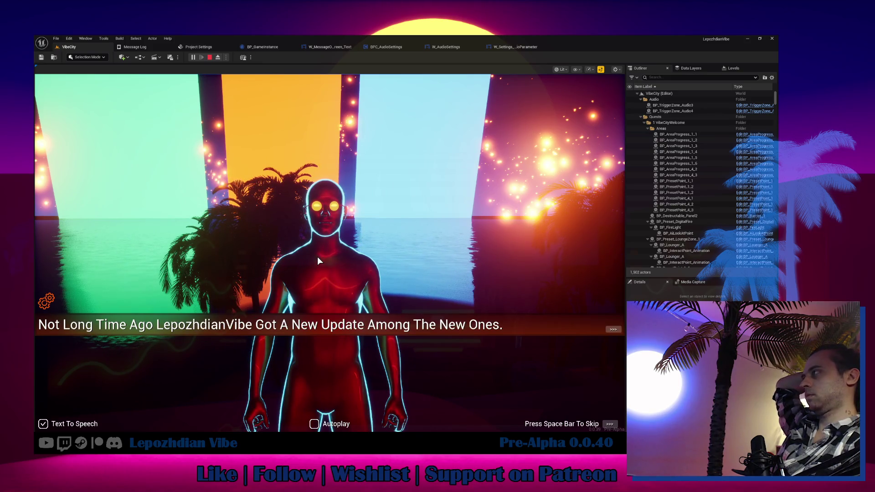
{"action": "key", "text": "Escape"}
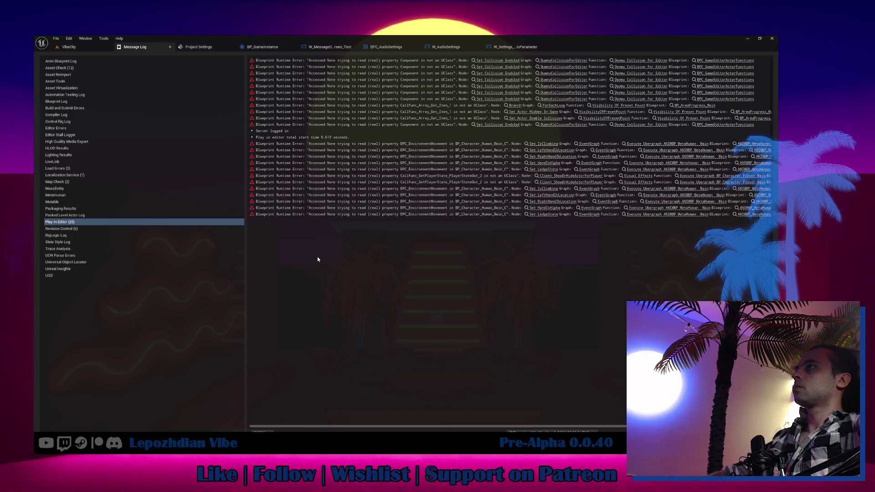
Fly the camera over the lounge floor, run a brief play test, and return to VibeCity.
{"action": "left_click", "coordinate": [69, 47]}
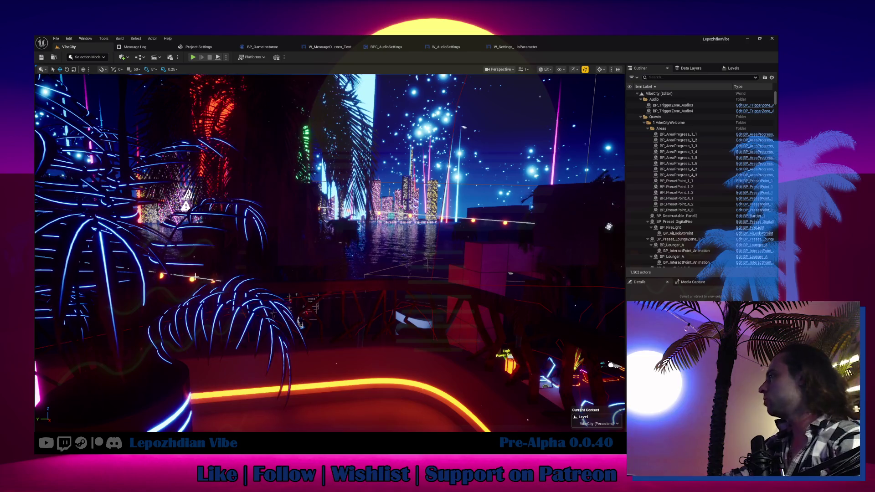
{"action": "key", "text": "w"}
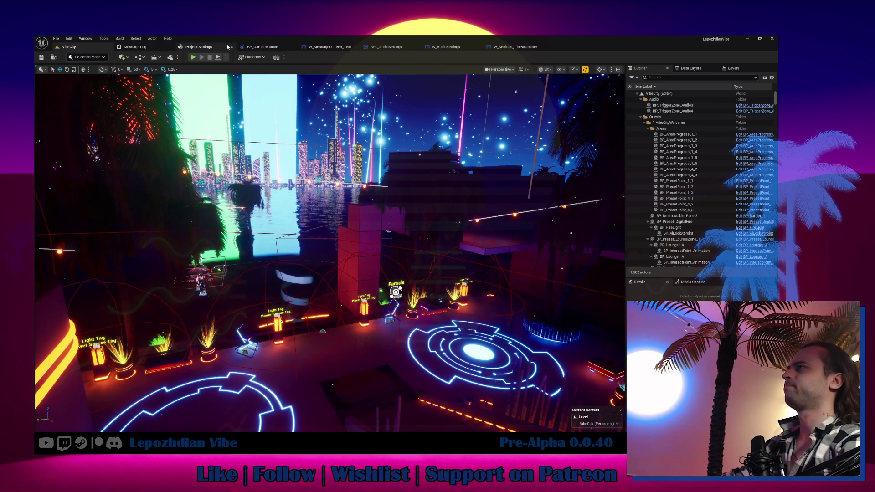
{"action": "left_click", "coordinate": [193, 57]}
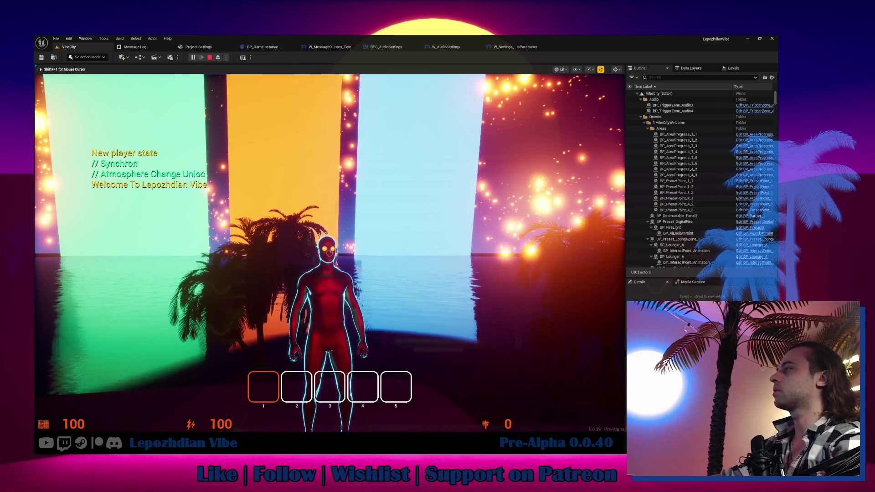
{"action": "key", "text": "Escape"}
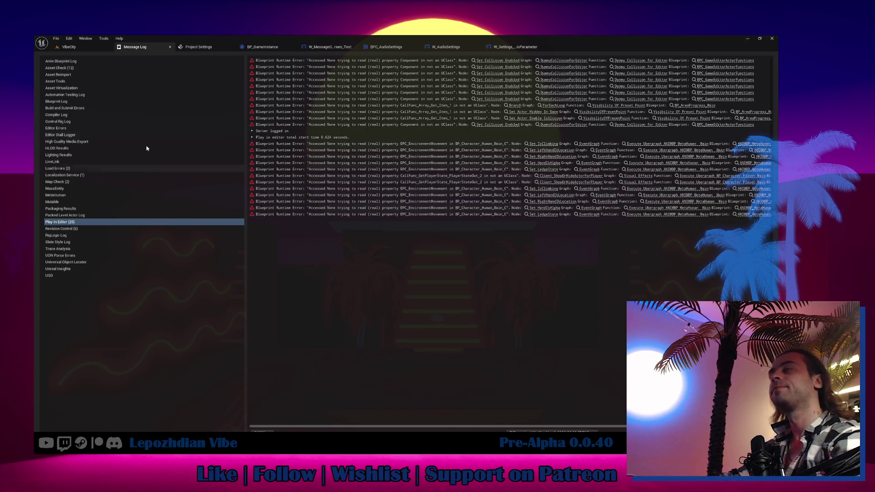
{"action": "left_click", "coordinate": [69, 47]}
{"action": "left_click", "coordinate": [56, 38]}
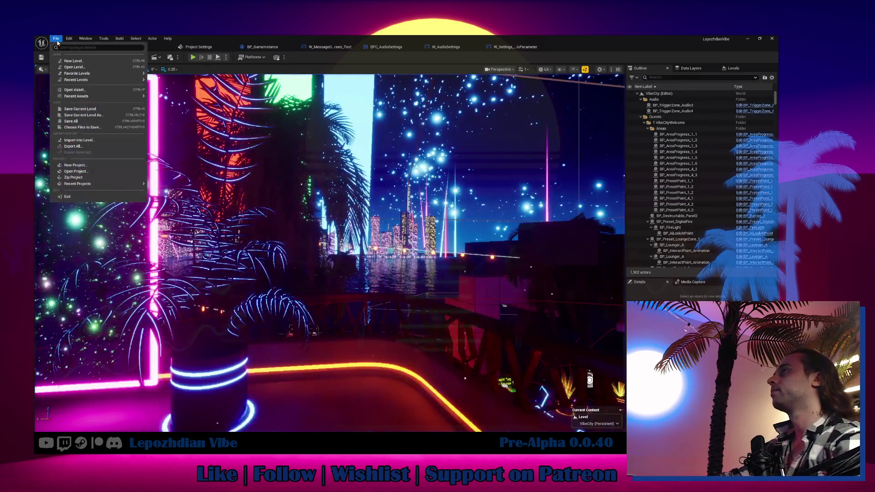
Save all changes and start a play test, going to page 2 of the in-game menu.
{"action": "left_click", "coordinate": [86, 120]}
{"action": "left_click", "coordinate": [195, 59]}
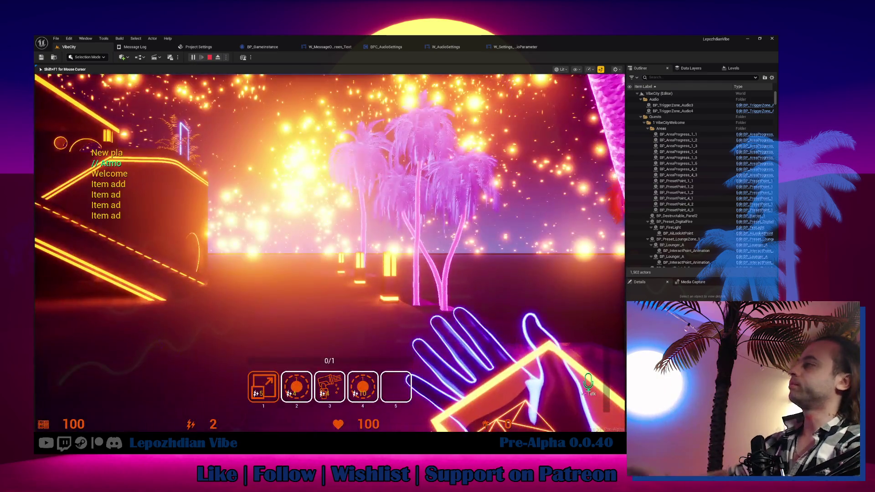
{"action": "key", "text": "Tab"}
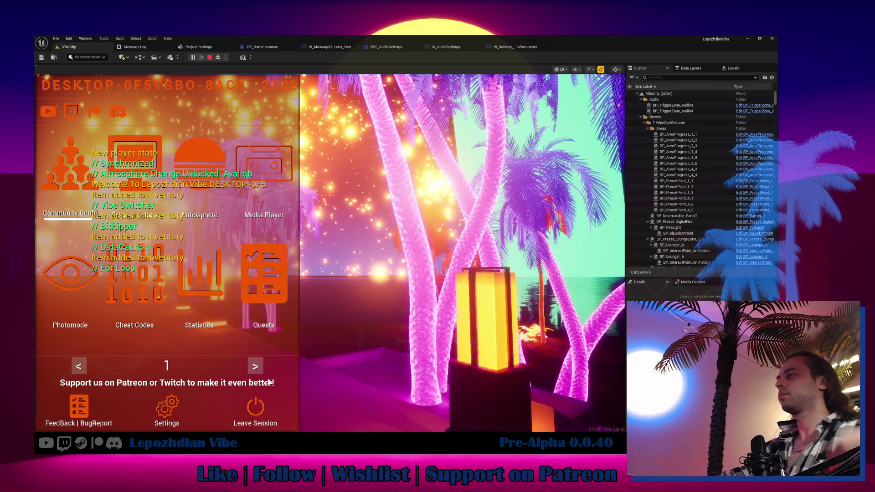
{"action": "left_click", "coordinate": [255, 364]}
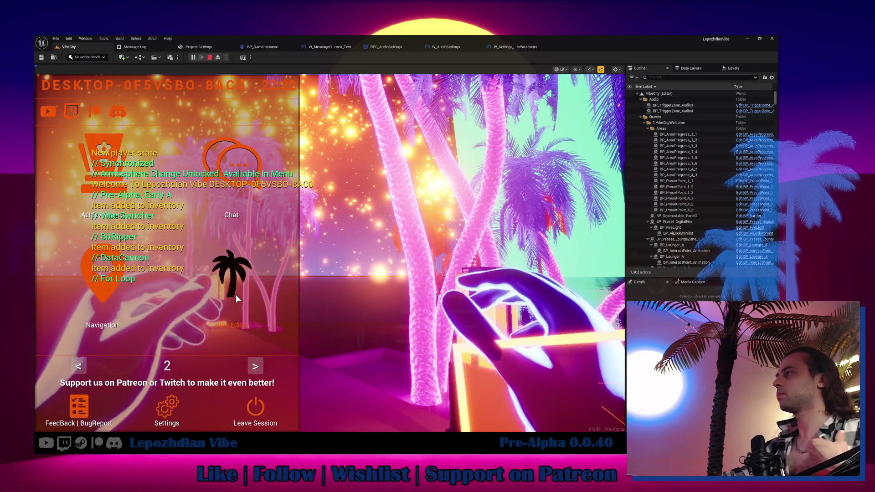
Open the in-game Vibe Editor, toggle view control with Shift+F1, then stop and return to VibeCity.
{"action": "left_click", "coordinate": [236, 294]}
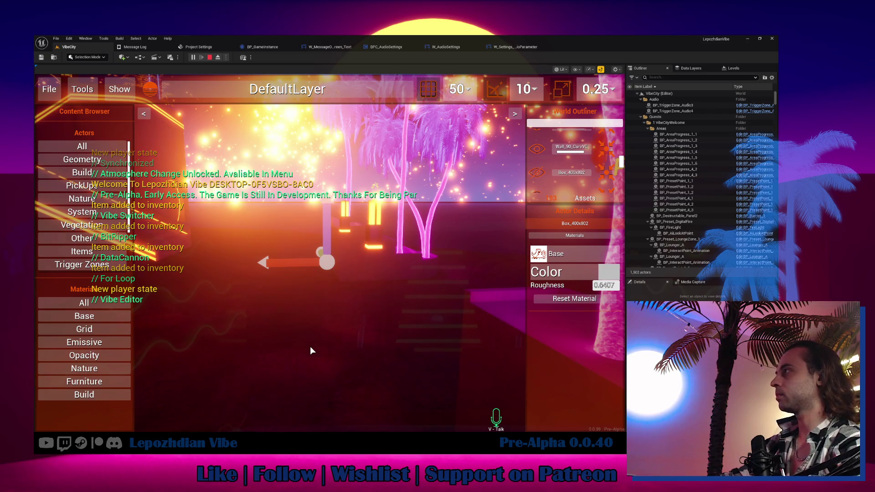
{"action": "left_click", "coordinate": [322, 341]}
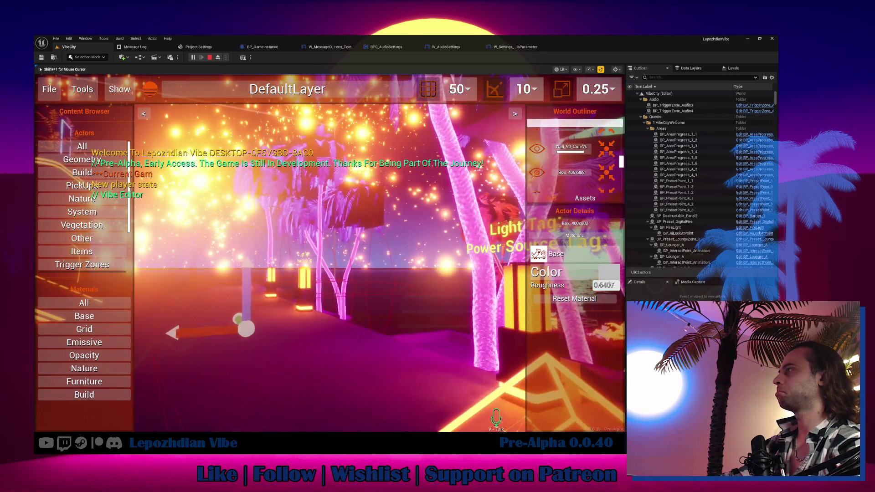
{"action": "key", "text": "shift+F1"}
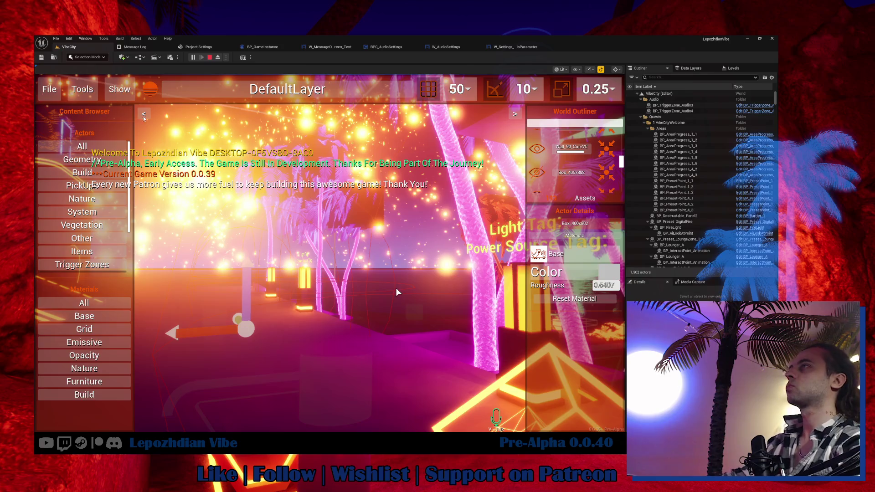
{"action": "key", "text": "Escape"}
{"action": "left_click", "coordinate": [62, 46]}
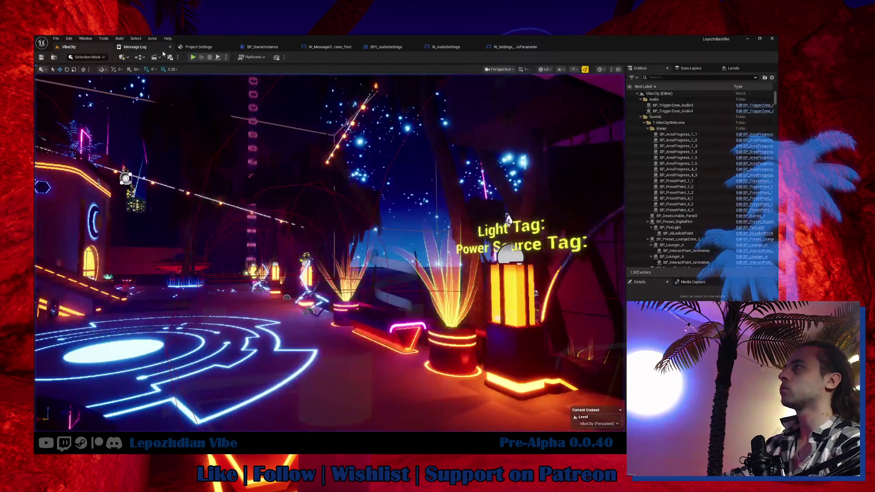
Start another play test, open the Vibe Editor from menu page 2, and look toward the palms.
{"action": "left_click", "coordinate": [194, 57]}
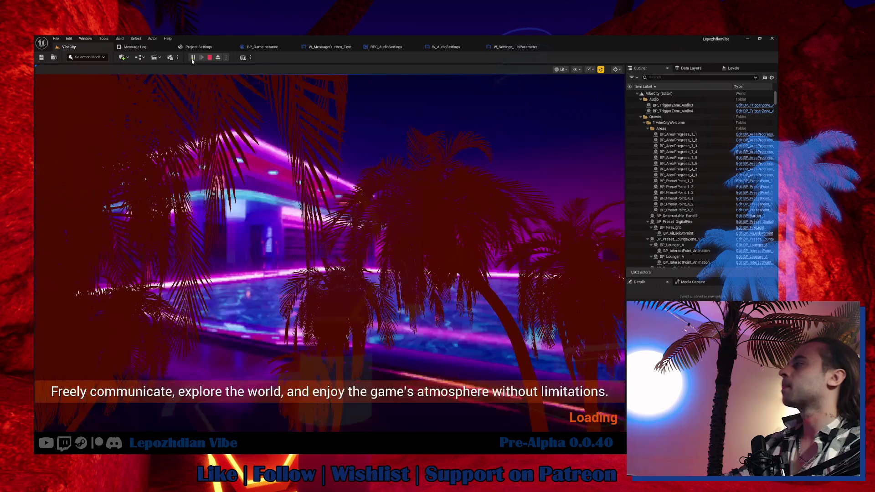
{"action": "key", "text": "Tab"}
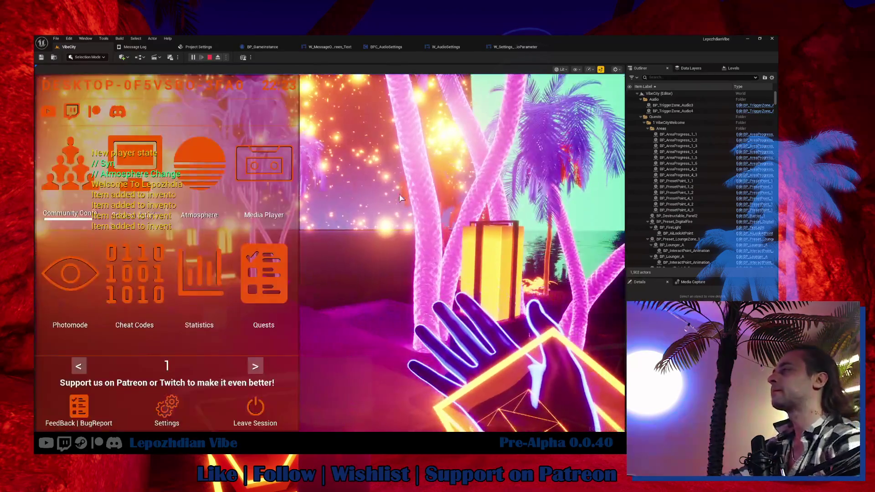
{"action": "left_click", "coordinate": [261, 366]}
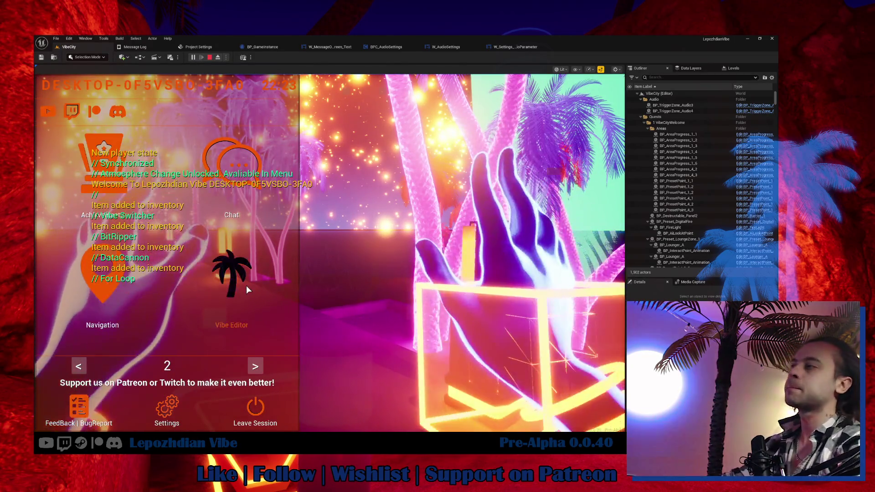
{"action": "left_click", "coordinate": [246, 286]}
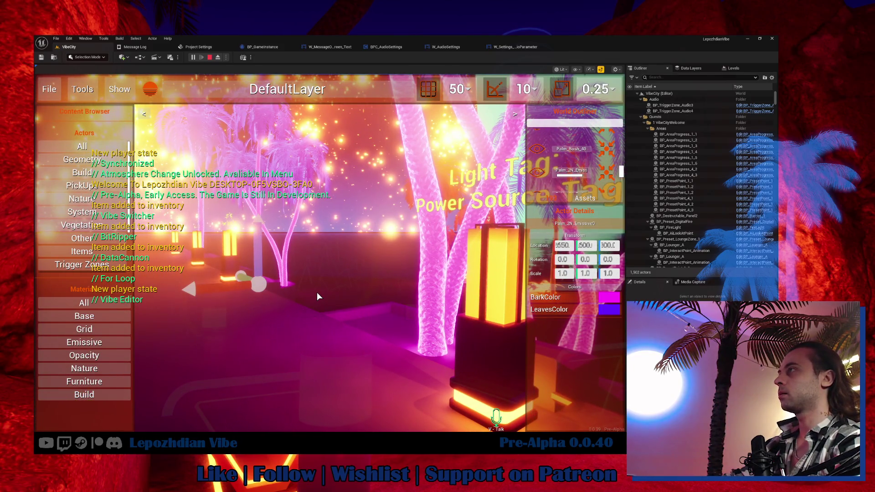
{"action": "left_click", "coordinate": [317, 293]}
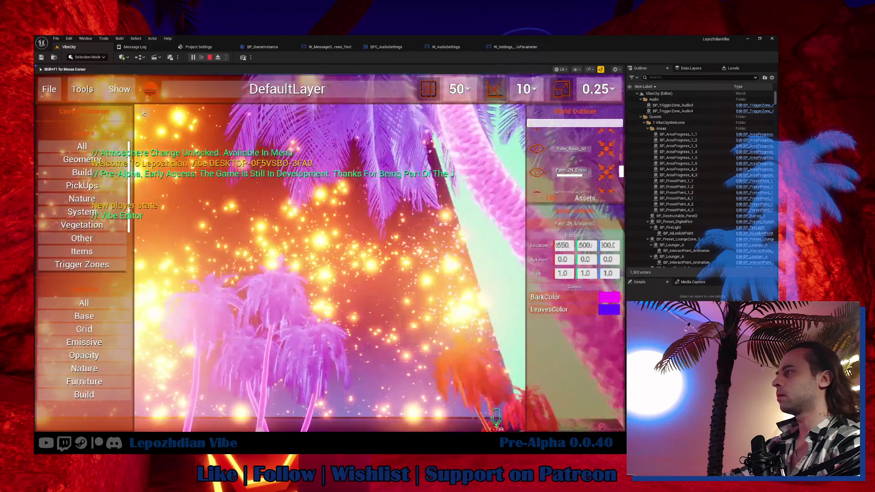
{"action": "key", "text": "w"}
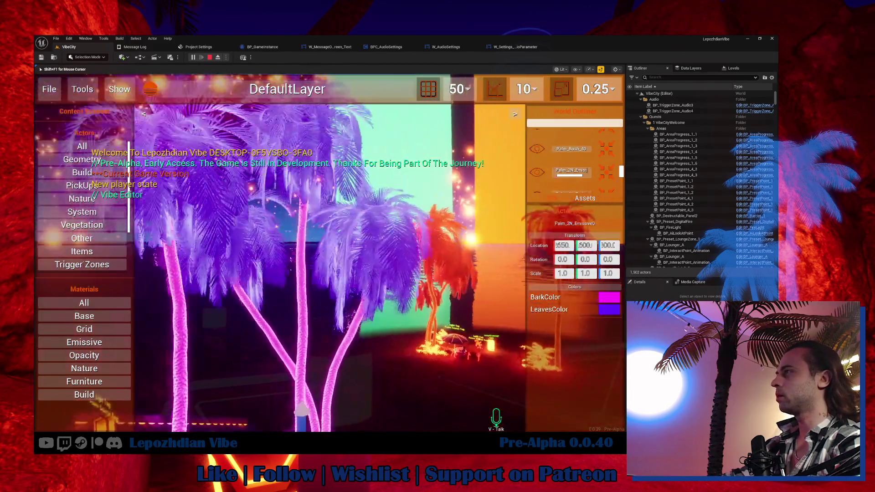
{"action": "key", "text": "s"}
{"action": "key", "text": "shift+F1"}
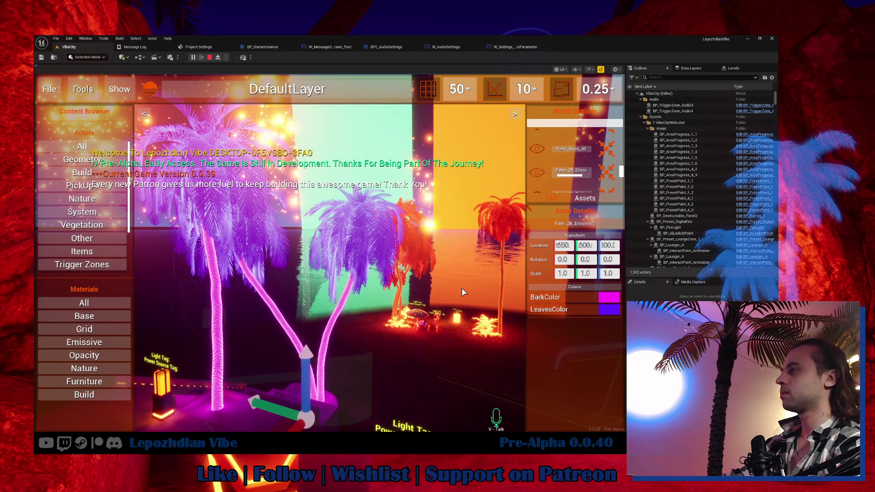
Select the Palm_1N_V2_Emmisive0 palm and lamp LampVC_010, then stop the play session.
{"action": "left_click", "coordinate": [458, 276]}
{"action": "key", "text": "shift+F1"}
{"action": "left_click", "coordinate": [348, 274]}
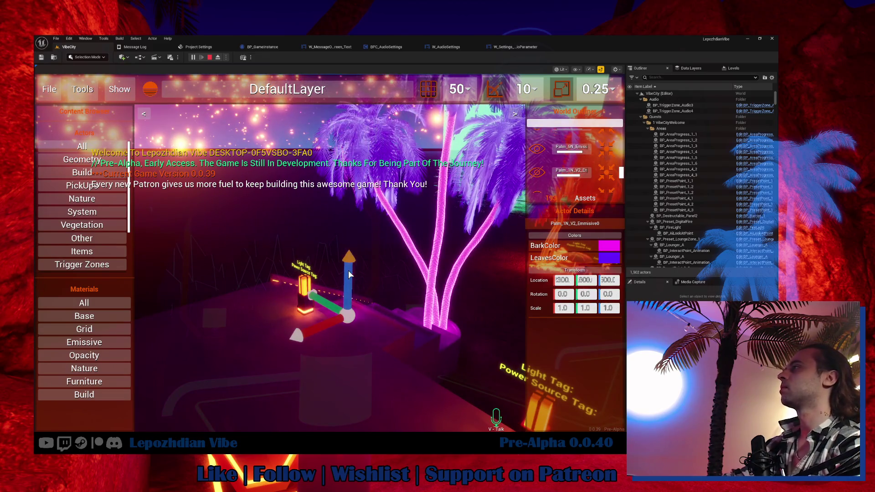
{"action": "left_click", "coordinate": [309, 300]}
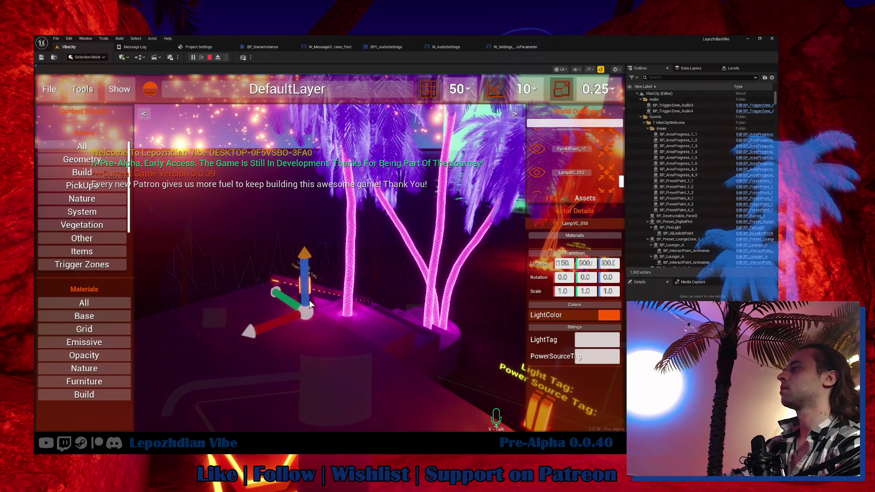
{"action": "left_click_drag", "start_coordinate": [308, 340], "coordinate": [359, 321]}
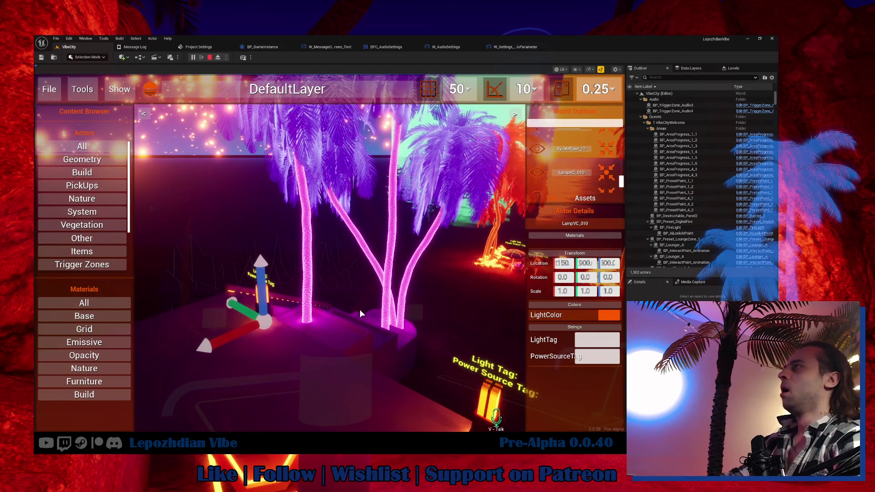
{"action": "key", "text": "Escape"}
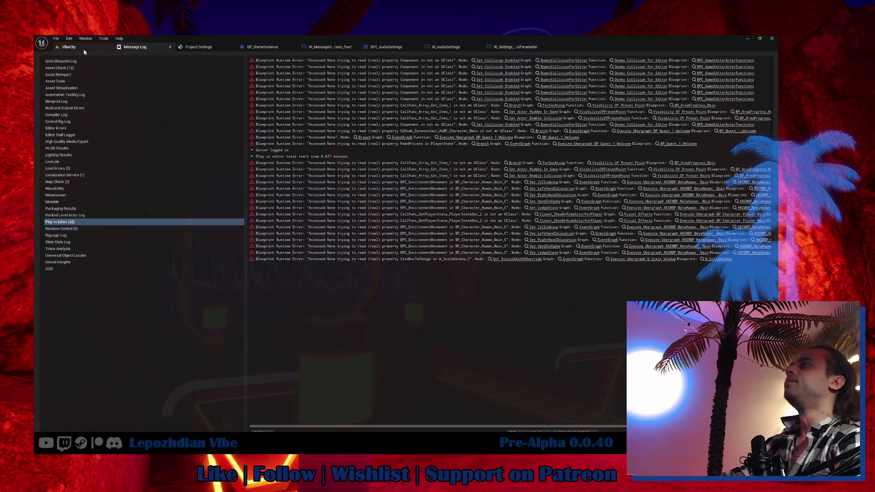
Find BPC_GameEditor in the LepozhdianVibe folder via the content drawer and open it.
{"action": "left_click", "coordinate": [73, 47]}
{"action": "right_click", "coordinate": [81, 48]}
{"action": "left_click", "coordinate": [131, 84]}
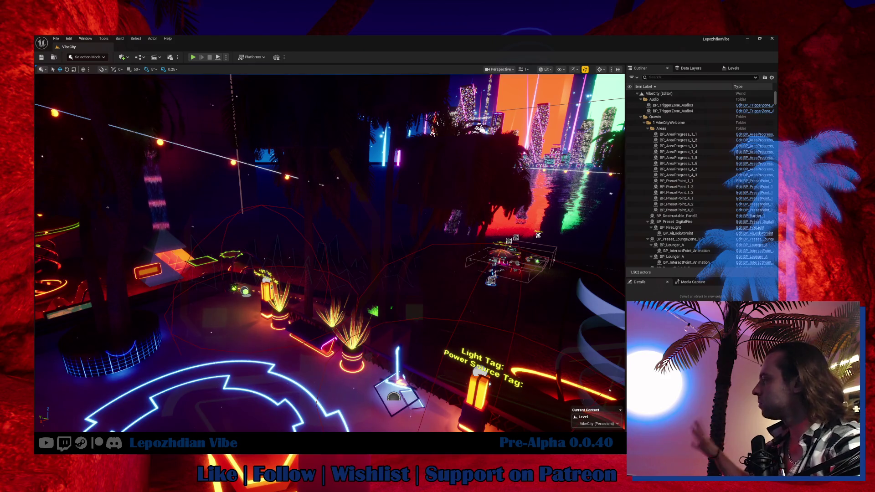
{"action": "key", "text": "ctrl+space"}
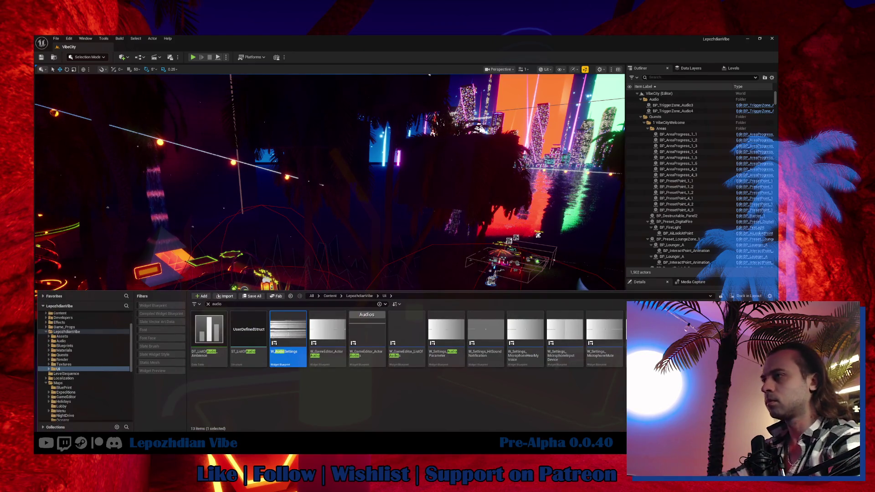
{"action": "left_click", "coordinate": [80, 333]}
{"action": "type", "text": "bpc game editor"}
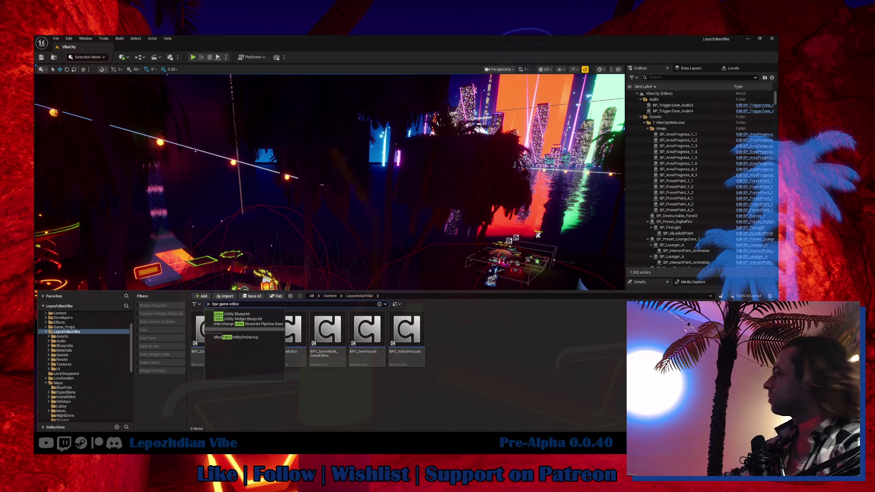
{"action": "double_click", "coordinate": [226, 343]}
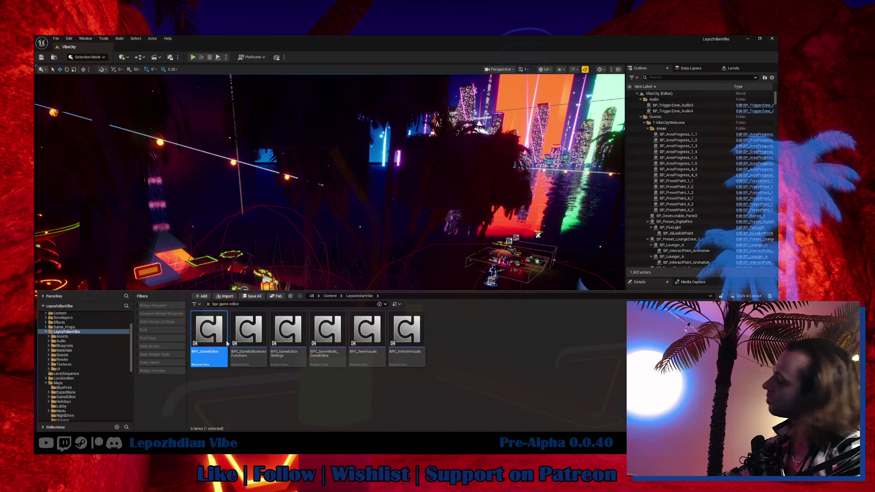
{"action": "double_click", "coordinate": [226, 343]}
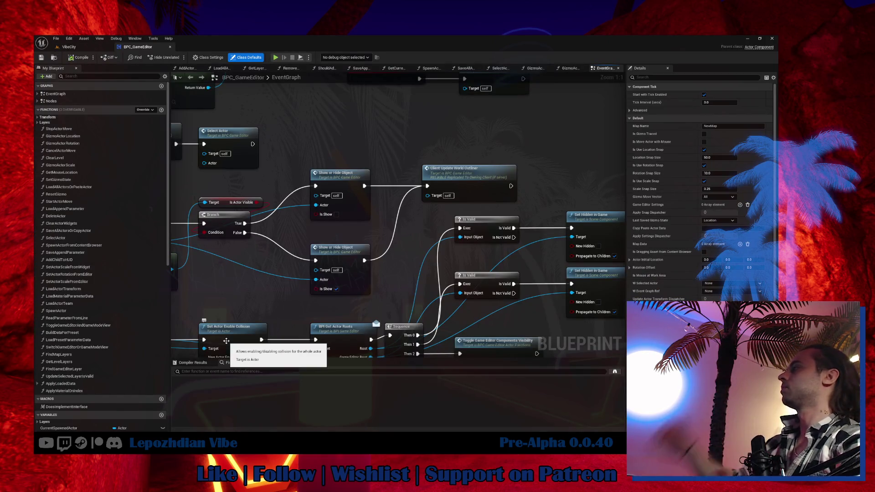
Zoom out and move the UnHideGameObjects node chain down and right, beside the HideGameObject event.
{"action": "mouse_move", "coordinate": [306, 215]}
{"action": "left_mouse_down"}
{"action": "mouse_move", "coordinate": [502, 151]}
{"action": "mouse_move", "coordinate": [528, 171]}
{"action": "mouse_move", "coordinate": [845, 188]}
{"action": "left_mouse_up"}
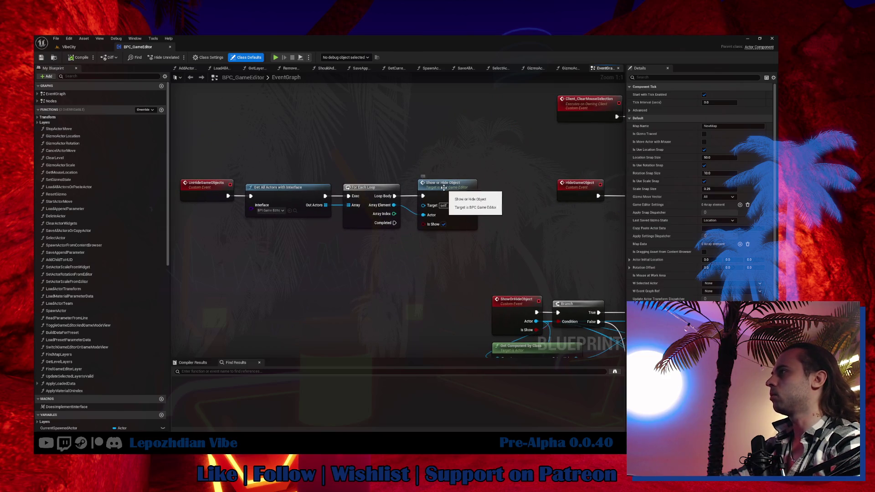
{"action": "mouse_move", "coordinate": [510, 150]}
{"action": "left_mouse_down"}
{"action": "mouse_move", "coordinate": [160, 145]}
{"action": "mouse_move", "coordinate": [378, 165]}
{"action": "mouse_move", "coordinate": [529, 194]}
{"action": "left_mouse_up"}
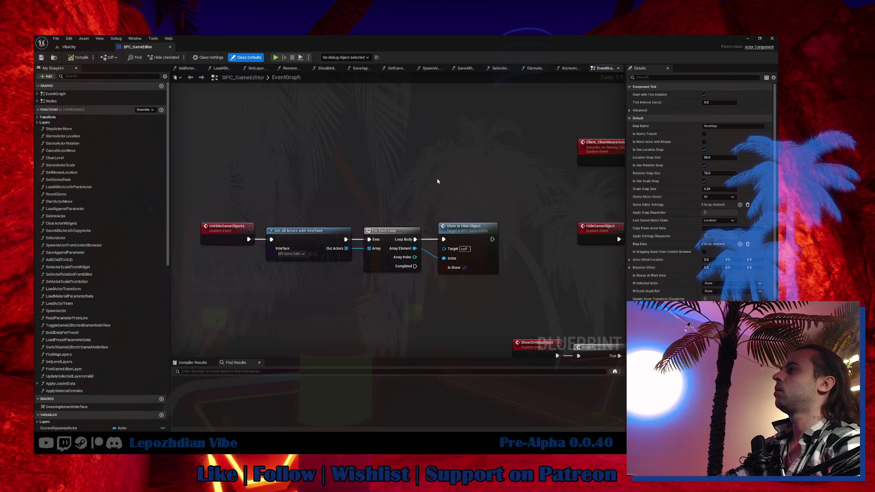
{"action": "mouse_move", "coordinate": [382, 262]}
{"action": "left_mouse_down"}
{"action": "mouse_move", "coordinate": [244, 168]}
{"action": "mouse_move", "coordinate": [388, 54]}
{"action": "left_mouse_up"}
{"action": "left_click_drag", "start_coordinate": [187, 98], "coordinate": [172, 210]}
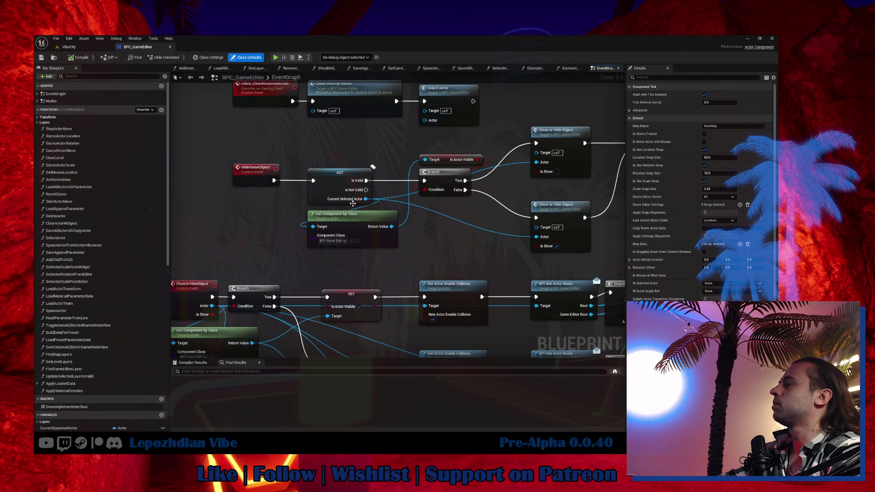
{"action": "scroll", "coordinate": [353, 203], "scroll_direction": "down", "scroll_amount": 3}
{"action": "left_click_drag", "start_coordinate": [219, 178], "coordinate": [248, 211]}
{"action": "mouse_move", "coordinate": [330, 245]}
{"action": "left_mouse_down"}
{"action": "mouse_move", "coordinate": [398, 262]}
{"action": "mouse_move", "coordinate": [404, 241]}
{"action": "mouse_move", "coordinate": [415, 248]}
{"action": "left_mouse_up"}
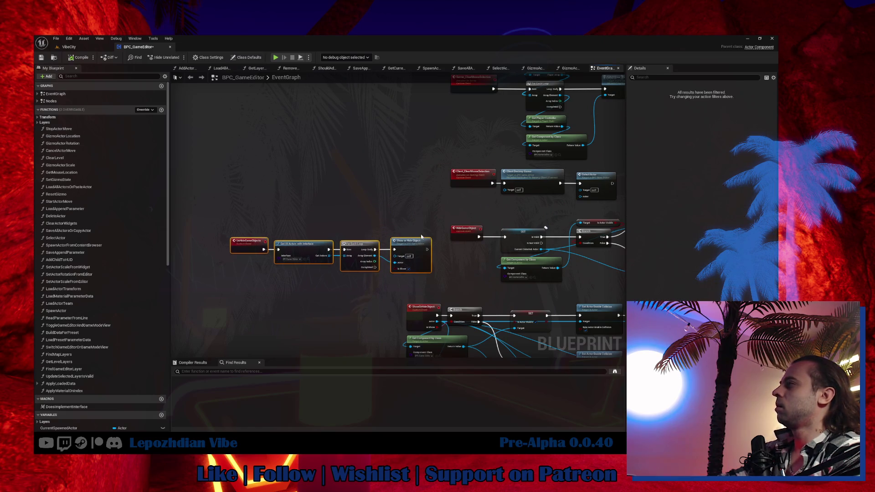
{"action": "scroll", "coordinate": [421, 236], "scroll_direction": "up", "scroll_amount": 1}
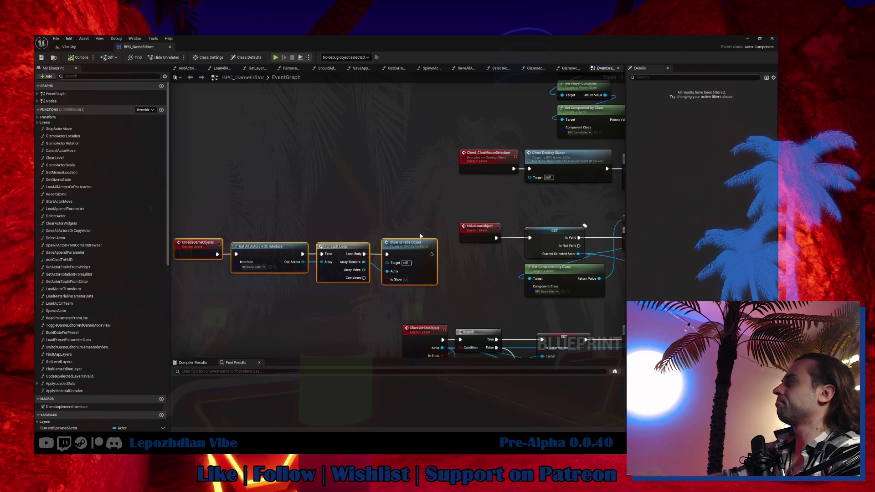
Review the hide and show branch nodes, then save BPC_GameEditor and close its tab.
{"action": "mouse_move", "coordinate": [517, 210]}
{"action": "left_mouse_down"}
{"action": "mouse_move", "coordinate": [367, 341]}
{"action": "mouse_move", "coordinate": [374, 217]}
{"action": "left_mouse_up"}
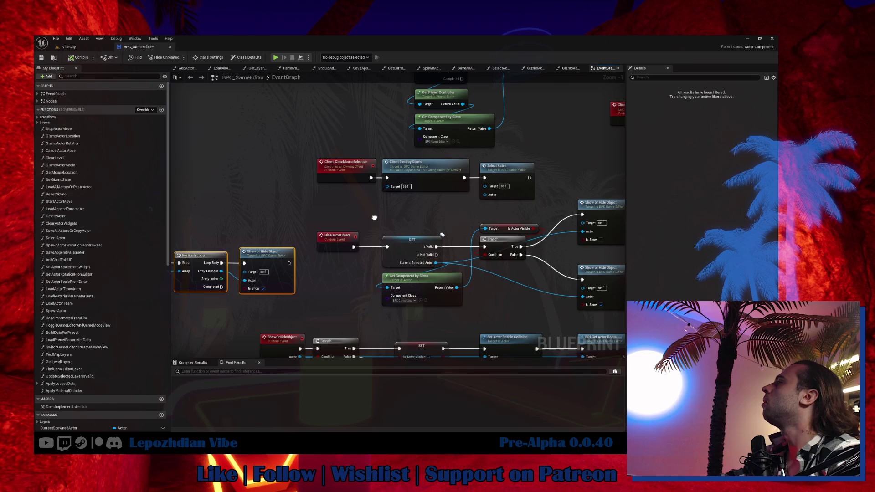
{"action": "mouse_move", "coordinate": [374, 217]}
{"action": "left_mouse_down"}
{"action": "mouse_move", "coordinate": [418, 193]}
{"action": "mouse_move", "coordinate": [501, 177]}
{"action": "mouse_move", "coordinate": [332, 165]}
{"action": "mouse_move", "coordinate": [401, 161]}
{"action": "left_mouse_up"}
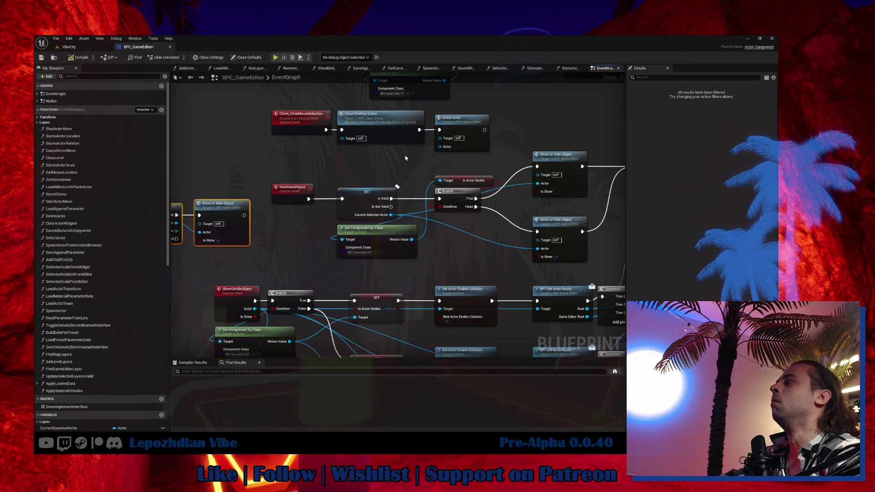
{"action": "mouse_move", "coordinate": [406, 158]}
{"action": "left_mouse_down"}
{"action": "mouse_move", "coordinate": [319, 163]}
{"action": "mouse_move", "coordinate": [376, 140]}
{"action": "mouse_move", "coordinate": [441, 132]}
{"action": "mouse_move", "coordinate": [402, 103]}
{"action": "mouse_move", "coordinate": [483, 113]}
{"action": "mouse_move", "coordinate": [294, 82]}
{"action": "mouse_move", "coordinate": [210, 84]}
{"action": "left_mouse_up"}
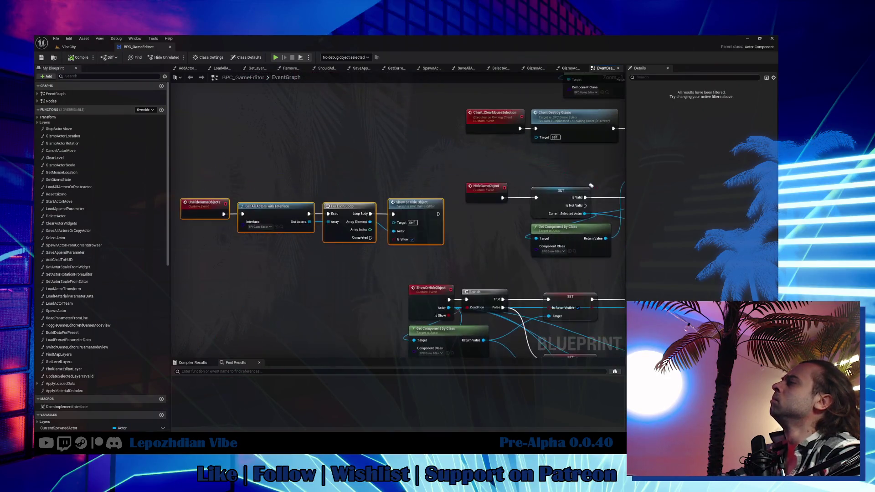
{"action": "left_click", "coordinate": [42, 58]}
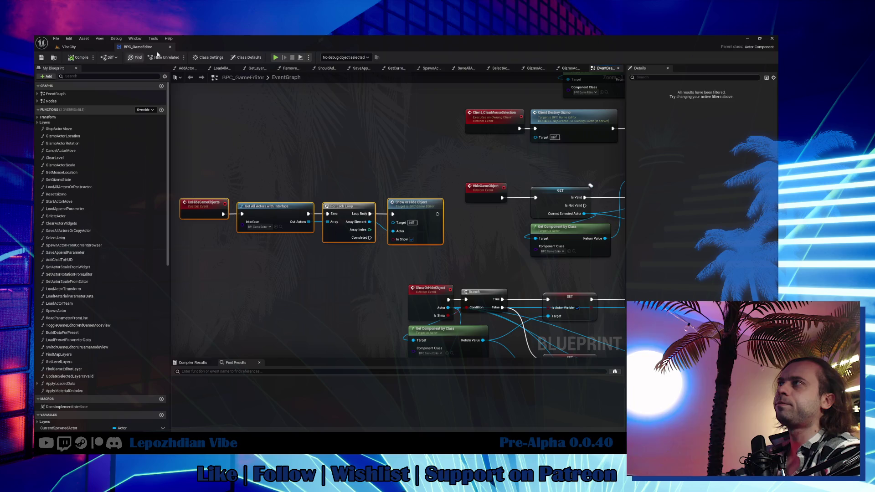
{"action": "middle_click", "coordinate": [143, 48]}
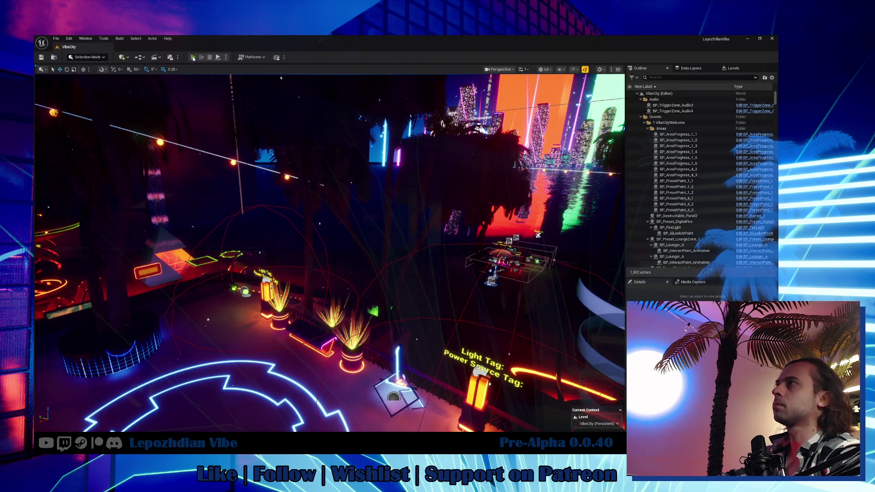
Play the level with Alt+P, open the Vibe Editor from tablet page 2, and fly toward the lantern.
{"action": "key", "text": "alt+p"}
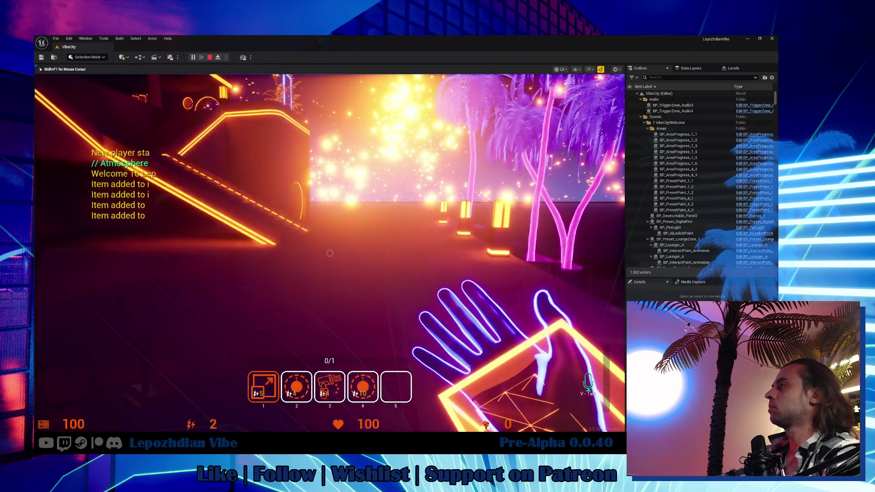
{"action": "key", "text": "Tab"}
{"action": "left_click", "coordinate": [253, 366]}
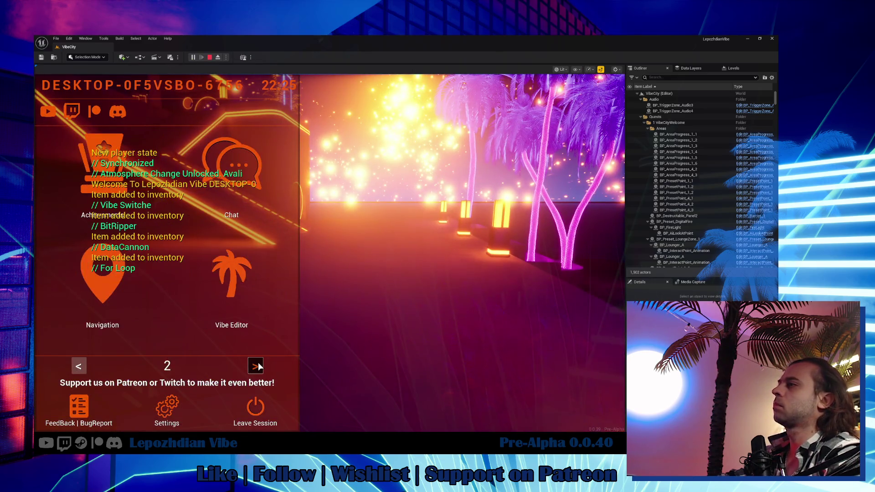
{"action": "left_click", "coordinate": [237, 282]}
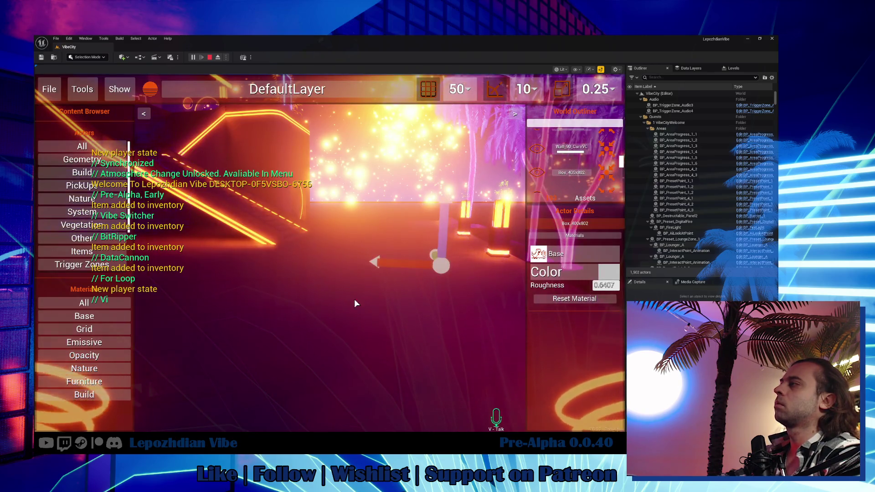
{"action": "key", "text": "w"}
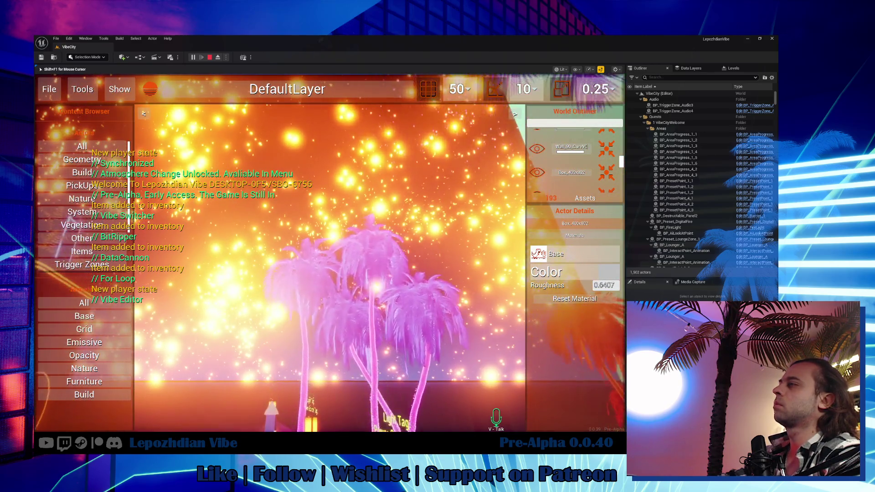
{"action": "key", "text": "w"}
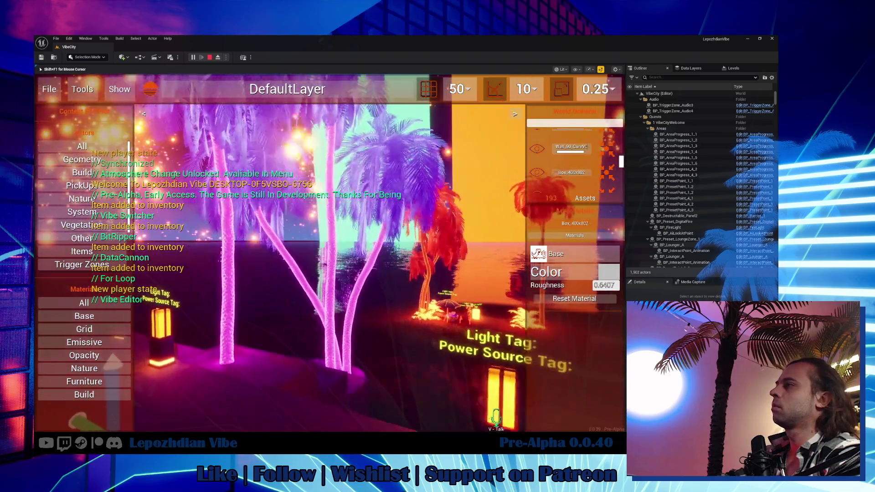
{"action": "key", "text": "w"}
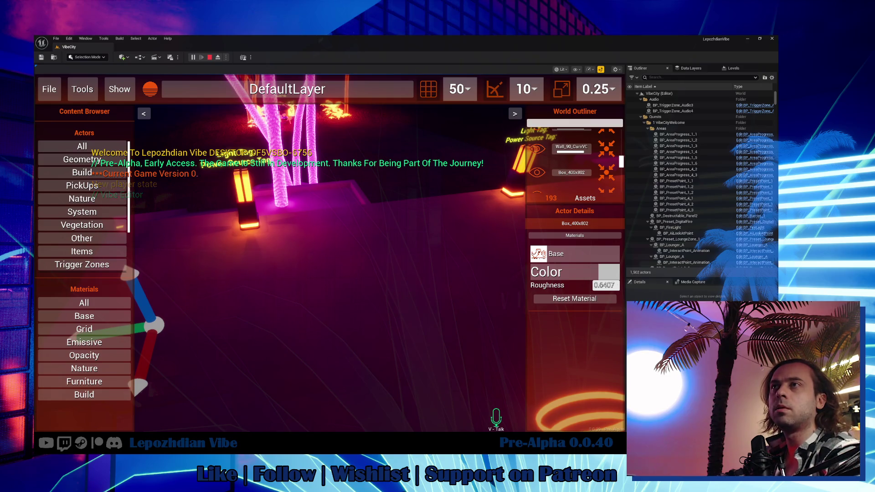
{"action": "key", "text": "w"}
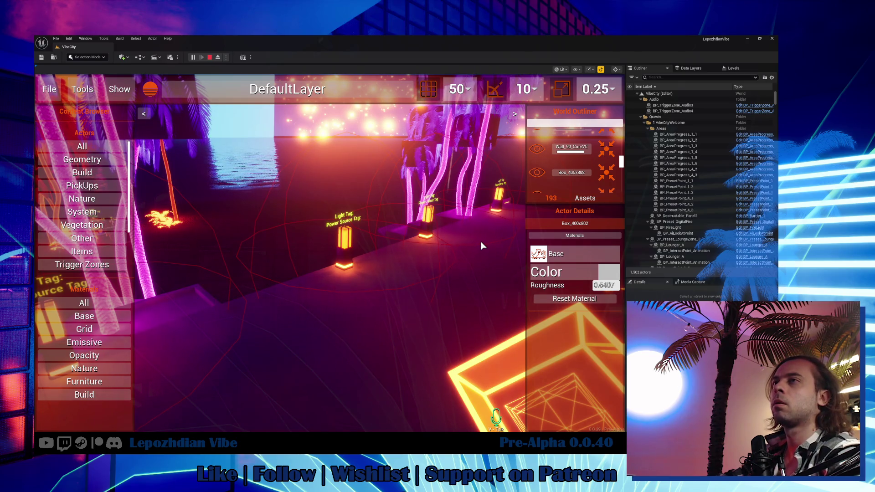
Toggle Box_400x802 visibility with H six times, ending with it visible.
{"action": "key", "text": "h"}
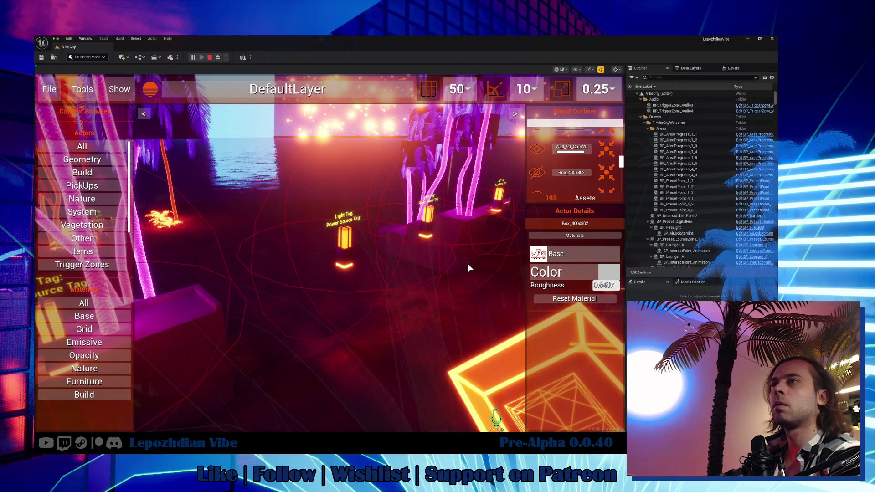
{"action": "key", "text": "h"}
{"action": "key", "text": "h"}
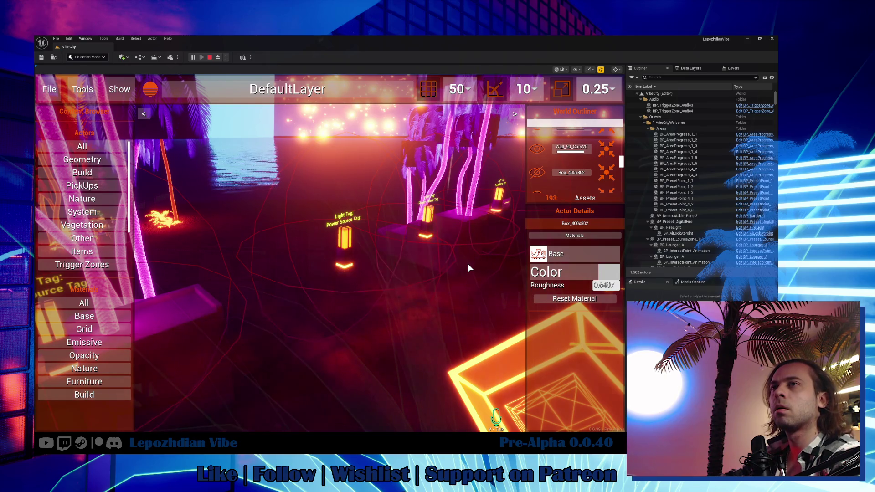
{"action": "key", "text": "h"}
{"action": "key", "text": "h"}
{"action": "key", "text": "h"}
{"action": "key", "text": "h"}
{"action": "key", "text": "h"}
{"action": "key", "text": "h"}
{"action": "key", "text": "h"}
{"action": "key", "text": "h"}
{"action": "key", "text": "h"}
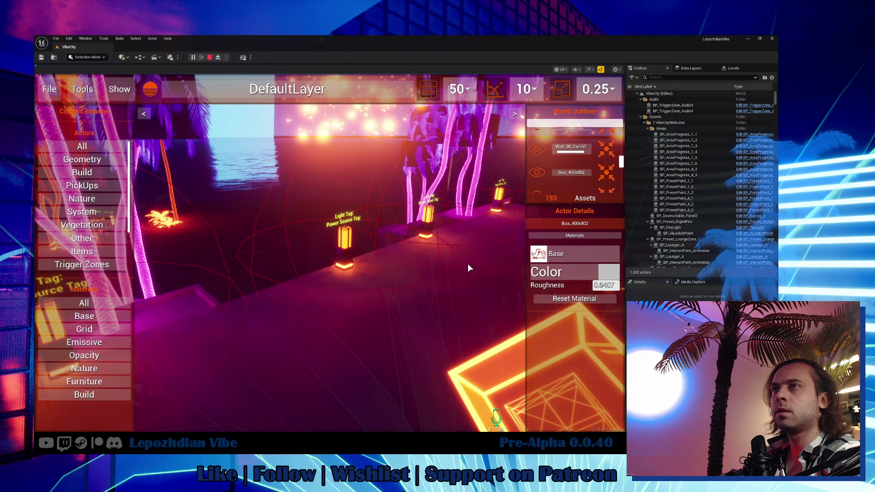
{"action": "key", "text": "h"}
{"action": "key", "text": "h"}
{"action": "key", "text": "h"}
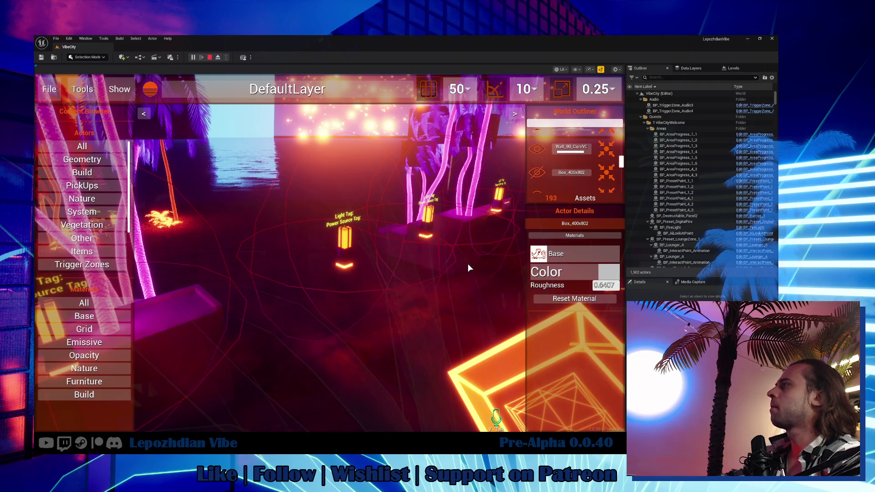
{"action": "key", "text": "h"}
{"action": "key", "text": "h"}
{"action": "key", "text": "h"}
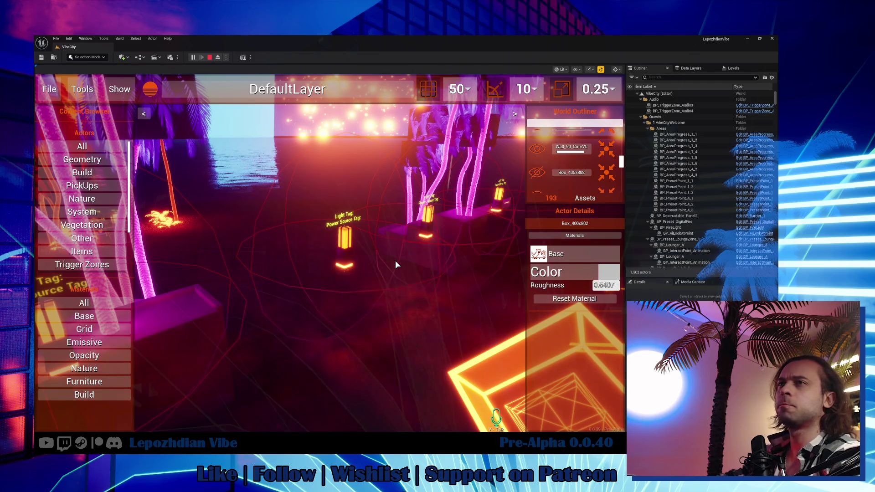
{"action": "key", "text": "h"}
{"action": "key", "text": "h"}
{"action": "key", "text": "h"}
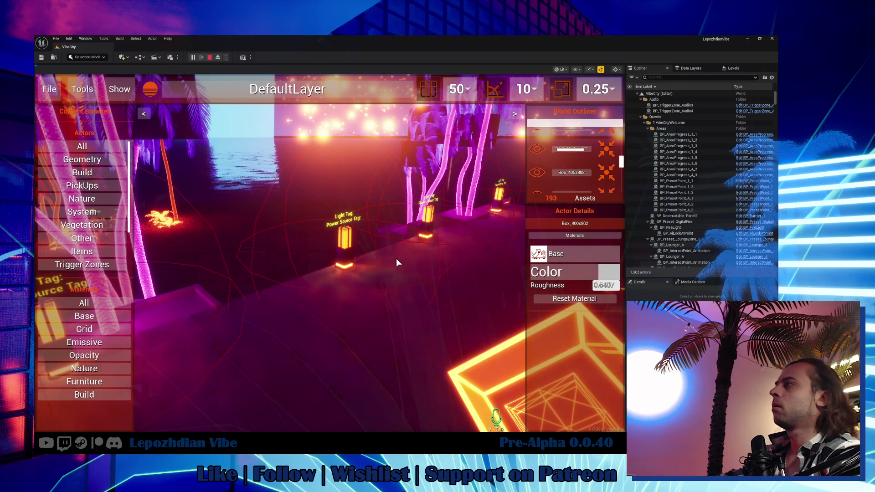
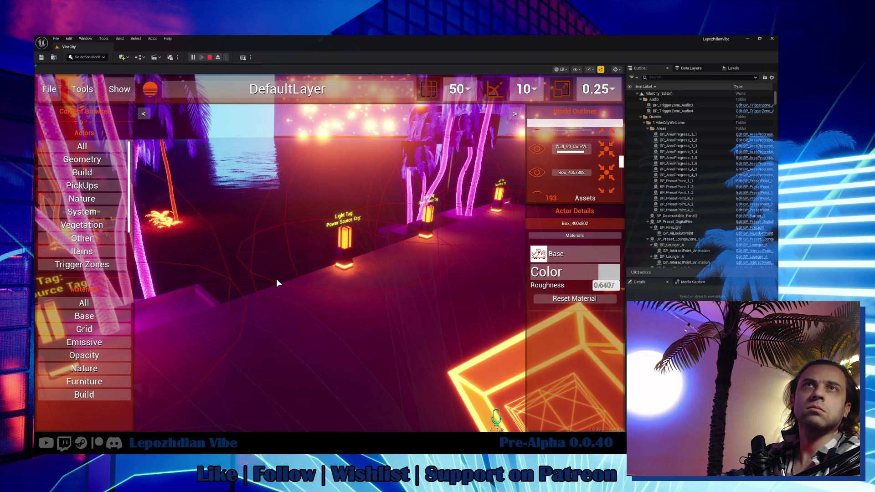
End the VibeCity play session and bring up the BPC_GameEditor EventGraph.
{"action": "key", "text": "Escape"}
{"action": "left_click", "coordinate": [215, 47]}
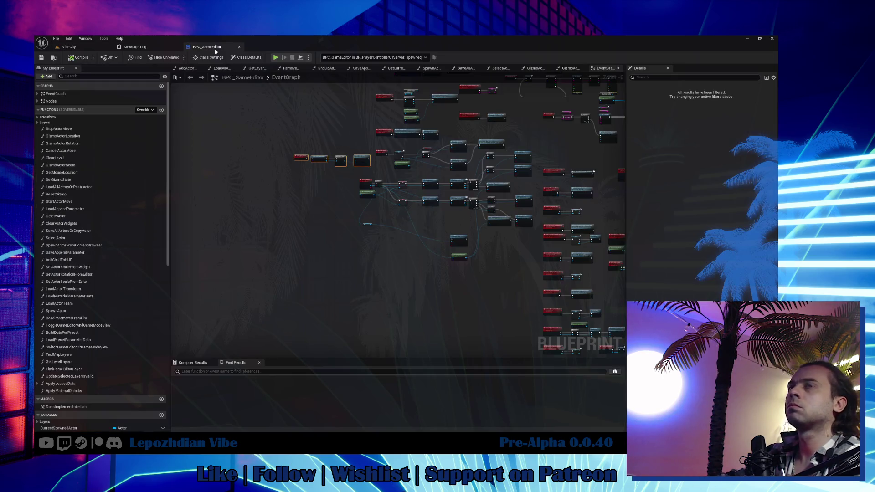
Paste Get Component by Class and the Is Actor Visible SET into the UnHide loop, wired to Array Element.
{"action": "scroll", "coordinate": [398, 191], "scroll_direction": "up", "scroll_amount": 6}
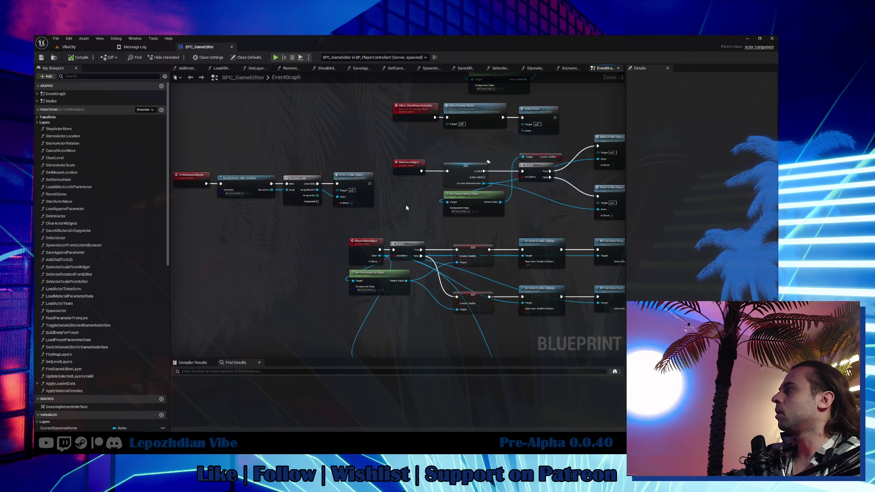
{"action": "left_click", "coordinate": [460, 233]}
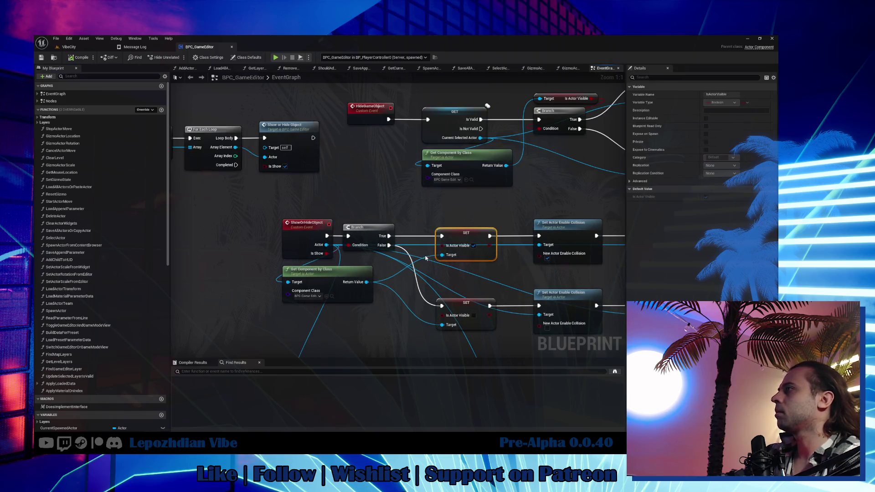
{"action": "left_click", "coordinate": [328, 270]}
{"action": "left_click", "coordinate": [466, 233], "text": "ctrl"}
{"action": "left_click_drag", "start_coordinate": [389, 221], "coordinate": [529, 256]}
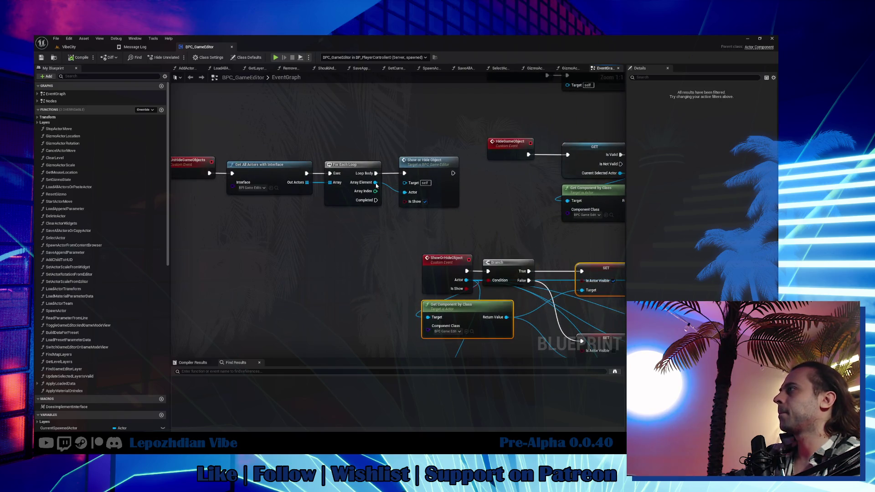
{"action": "key", "text": "ctrl+v"}
{"action": "left_click_drag", "start_coordinate": [376, 183], "coordinate": [241, 257]}
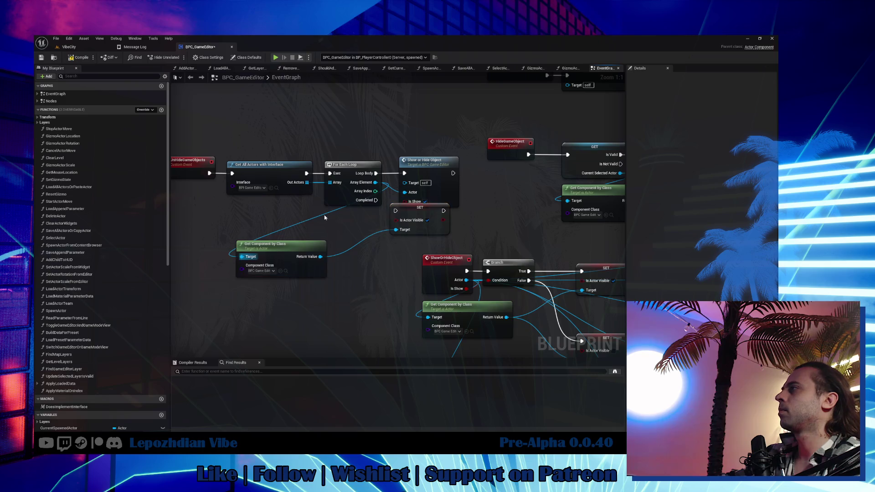
{"action": "mouse_move", "coordinate": [406, 209]}
{"action": "left_mouse_down"}
{"action": "mouse_move", "coordinate": [384, 235]}
{"action": "mouse_move", "coordinate": [477, 240]}
{"action": "left_mouse_up"}
Arrange Get Component by Class beside the For Each Loop and run Loop Body into the SET.
{"action": "mouse_move", "coordinate": [255, 148]}
{"action": "left_mouse_down"}
{"action": "mouse_move", "coordinate": [409, 209]}
{"action": "mouse_move", "coordinate": [434, 210]}
{"action": "left_mouse_up"}
{"action": "left_click_drag", "start_coordinate": [435, 211], "coordinate": [479, 216]}
{"action": "left_click_drag", "start_coordinate": [316, 175], "coordinate": [321, 176]}
{"action": "left_click_drag", "start_coordinate": [410, 269], "coordinate": [375, 243]}
{"action": "mouse_move", "coordinate": [395, 179]}
{"action": "left_mouse_down"}
{"action": "mouse_move", "coordinate": [516, 253]}
{"action": "mouse_move", "coordinate": [458, 181]}
{"action": "mouse_move", "coordinate": [175, 105]}
{"action": "mouse_move", "coordinate": [114, 106]}
{"action": "left_mouse_up"}
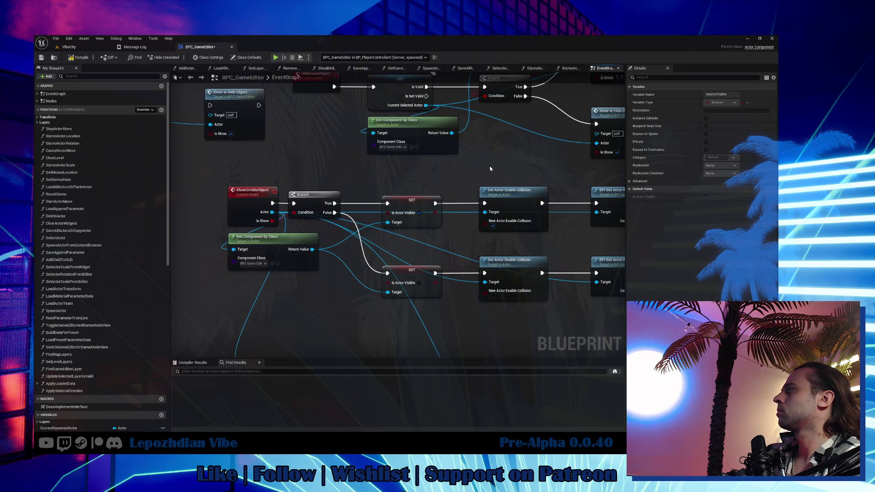
{"action": "left_click_drag", "start_coordinate": [489, 169], "coordinate": [337, 192]}
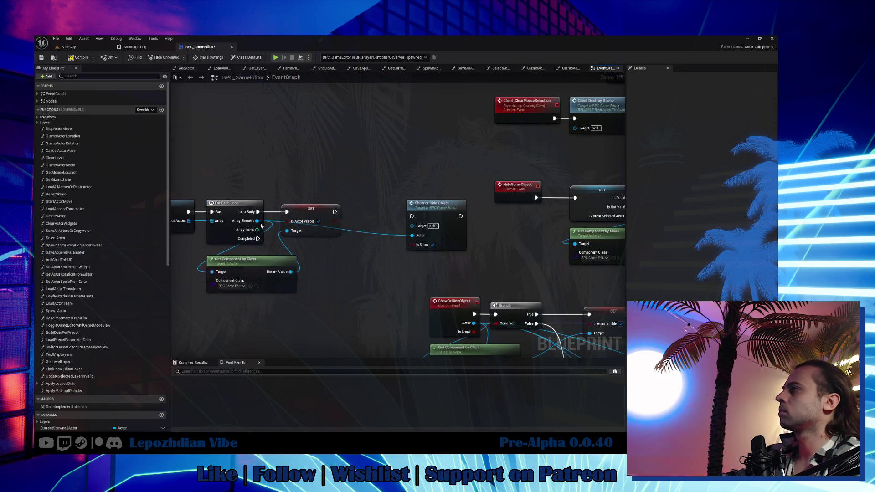
Add Set Actor Enable Collision targeting Array Element and move Show or Hide Object aside.
{"action": "key", "text": "ctrl+v"}
{"action": "mouse_move", "coordinate": [257, 221]}
{"action": "left_mouse_down"}
{"action": "mouse_move", "coordinate": [347, 198]}
{"action": "mouse_move", "coordinate": [347, 188]}
{"action": "mouse_move", "coordinate": [389, 204]}
{"action": "mouse_move", "coordinate": [383, 197]}
{"action": "left_mouse_up"}
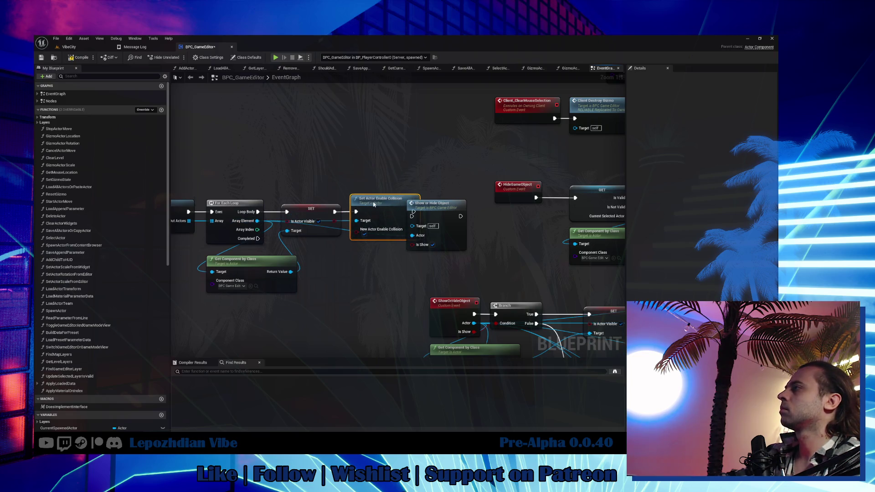
{"action": "scroll", "coordinate": [433, 209], "scroll_direction": "down", "scroll_amount": 3}
{"action": "left_click_drag", "start_coordinate": [433, 209], "coordinate": [314, 322]}
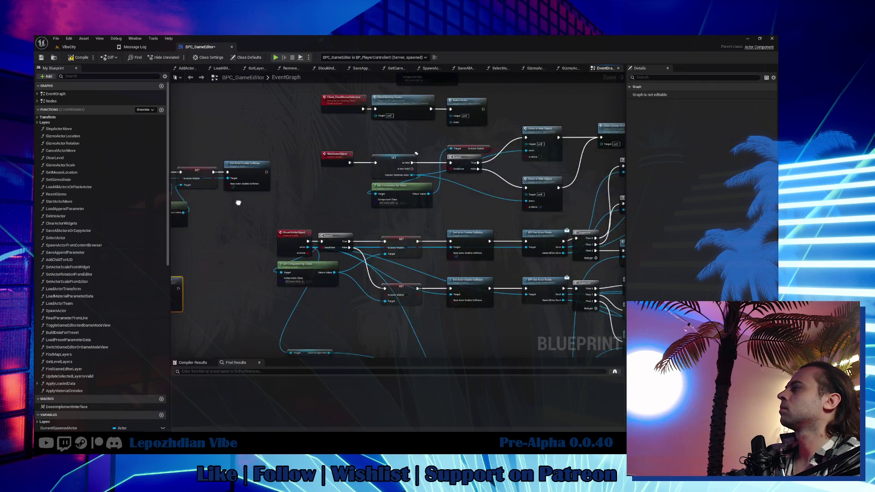
{"action": "scroll", "coordinate": [466, 221], "scroll_direction": "up", "scroll_amount": 2}
{"action": "mouse_move", "coordinate": [483, 252]}
{"action": "left_mouse_down"}
{"action": "mouse_move", "coordinate": [461, 176]}
{"action": "mouse_move", "coordinate": [522, 169]}
{"action": "mouse_move", "coordinate": [612, 210]}
{"action": "left_mouse_up"}
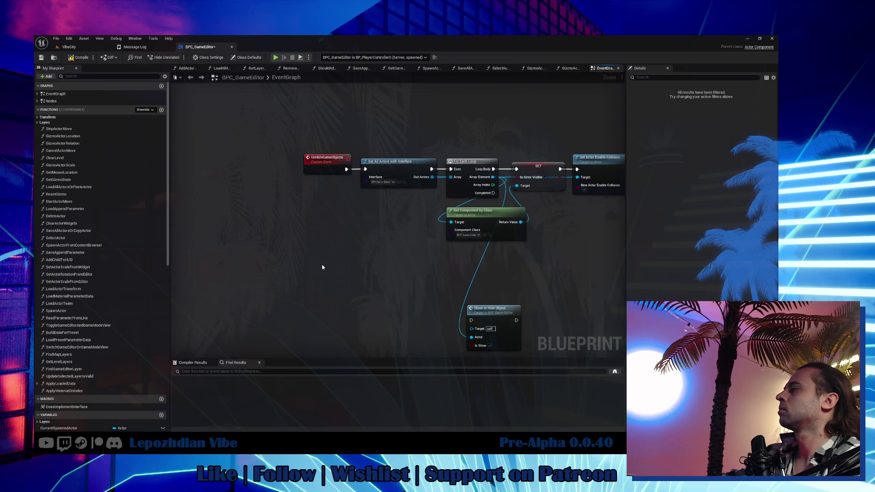
Paste Is Valid, Set Hidden in Game and Get Actor Roots, and delete Show or Hide Object.
{"action": "key", "text": "ctrl+v"}
{"action": "mouse_move", "coordinate": [318, 134]}
{"action": "left_mouse_down"}
{"action": "mouse_move", "coordinate": [565, 217]}
{"action": "mouse_move", "coordinate": [601, 209]}
{"action": "left_mouse_up"}
{"action": "left_click_drag", "start_coordinate": [315, 164], "coordinate": [190, 142]}
{"action": "left_click", "coordinate": [258, 257]}
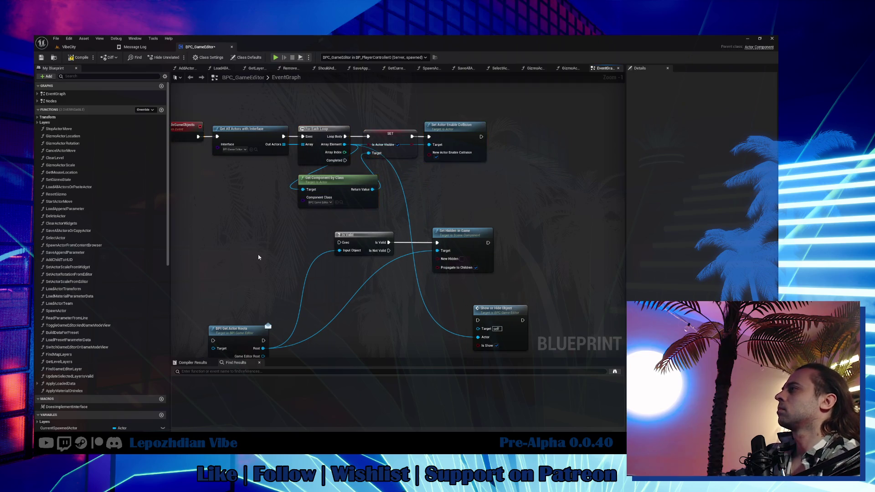
{"action": "left_click", "coordinate": [499, 262]}
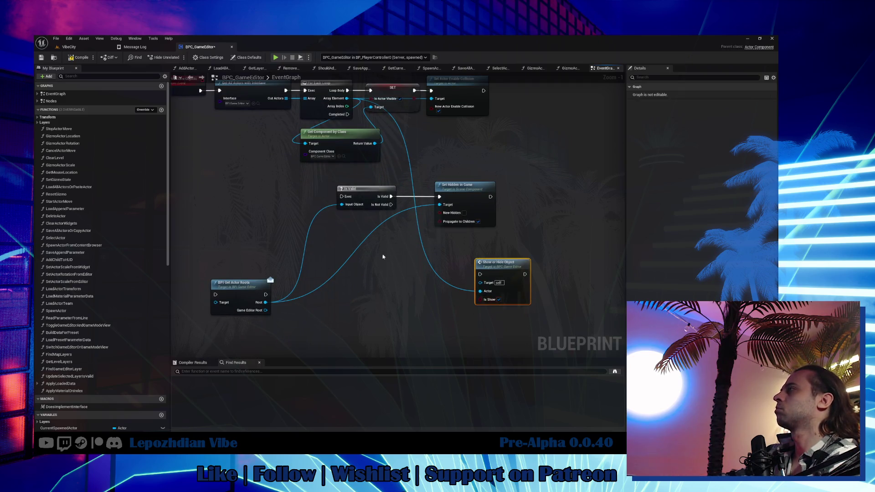
{"action": "key", "text": "Delete"}
Feed Array Element into Get Actor Roots and link the execution chain into Is Valid.
{"action": "left_click_drag", "start_coordinate": [236, 295], "coordinate": [264, 217]}
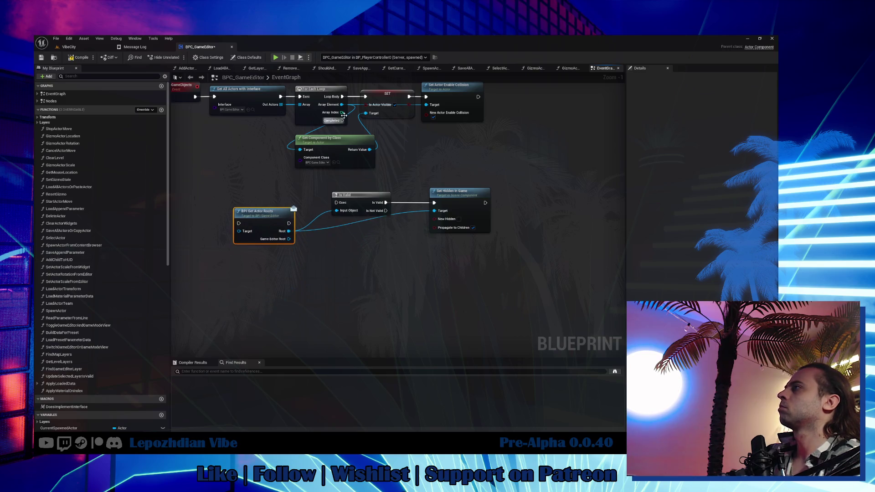
{"action": "mouse_move", "coordinate": [342, 105]}
{"action": "left_mouse_down"}
{"action": "mouse_move", "coordinate": [241, 233]}
{"action": "mouse_move", "coordinate": [339, 205]}
{"action": "left_mouse_up"}
{"action": "left_click_drag", "start_coordinate": [394, 223], "coordinate": [369, 242]}
{"action": "left_click", "coordinate": [282, 210], "text": "ctrl"}
{"action": "mouse_move", "coordinate": [282, 210]}
{"action": "left_mouse_down"}
{"action": "mouse_move", "coordinate": [428, 186]}
{"action": "mouse_move", "coordinate": [416, 283]}
{"action": "mouse_move", "coordinate": [364, 297]}
{"action": "mouse_move", "coordinate": [509, 203]}
{"action": "mouse_move", "coordinate": [511, 181]}
{"action": "left_mouse_up"}
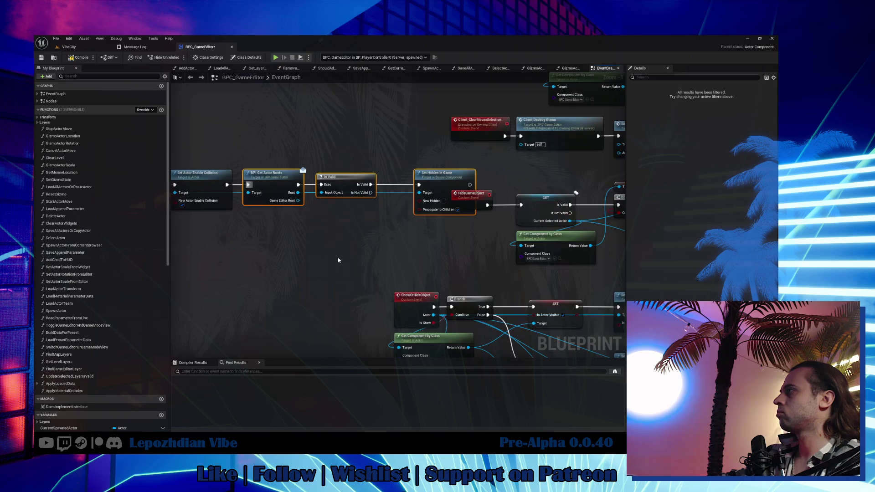
Line up the UnHideGameObjects node row neatly.
{"action": "left_click_drag", "start_coordinate": [441, 182], "coordinate": [408, 182]}
{"action": "scroll", "coordinate": [409, 181], "scroll_direction": "down", "scroll_amount": 3}
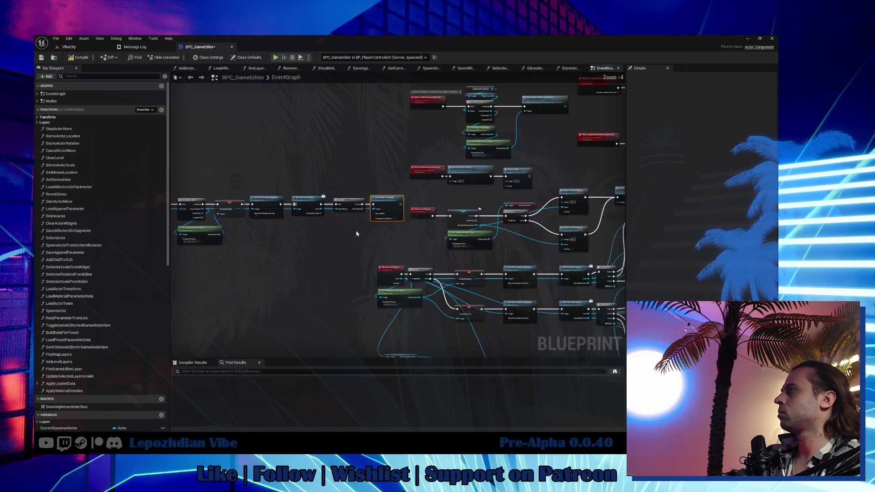
{"action": "mouse_move", "coordinate": [256, 158]}
{"action": "left_mouse_down"}
{"action": "mouse_move", "coordinate": [357, 189]}
{"action": "mouse_move", "coordinate": [535, 224]}
{"action": "left_mouse_up"}
{"action": "left_click_drag", "start_coordinate": [337, 186], "coordinate": [293, 184]}
{"action": "left_click_drag", "start_coordinate": [371, 218], "coordinate": [199, 196]}
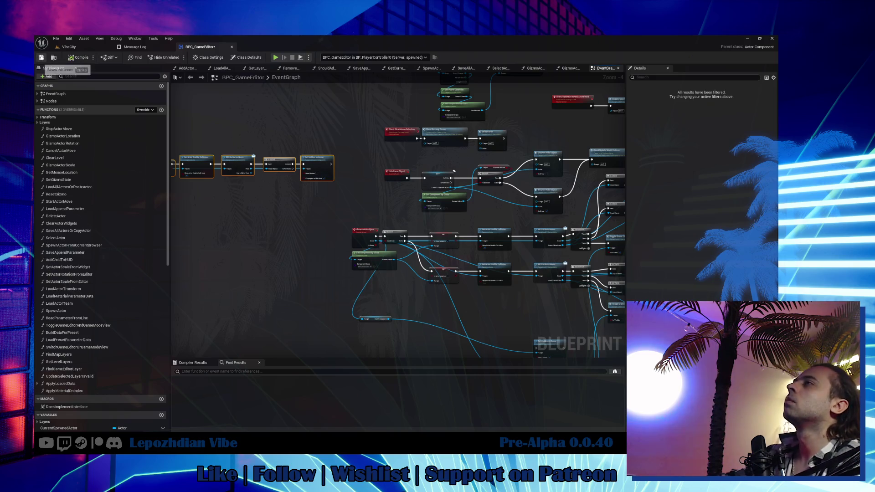
Save BPC_GameEditor and start a play session in the VibeCity level.
{"action": "left_click", "coordinate": [41, 58]}
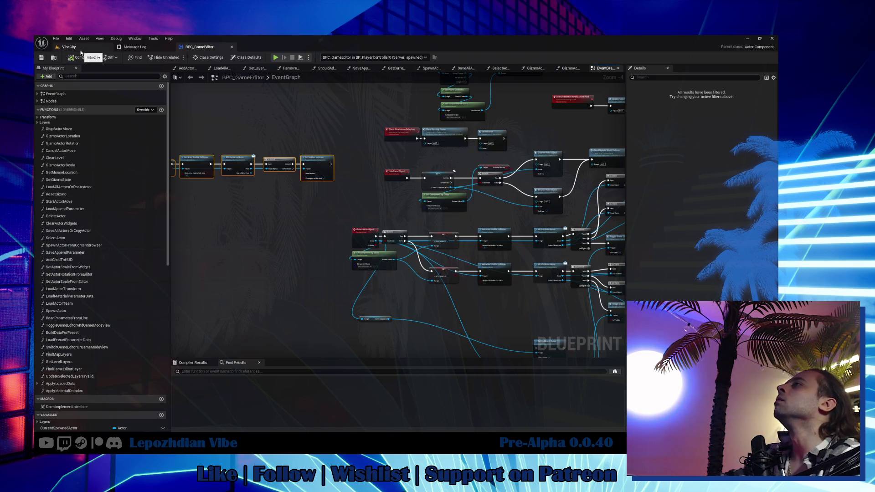
{"action": "left_click", "coordinate": [81, 50]}
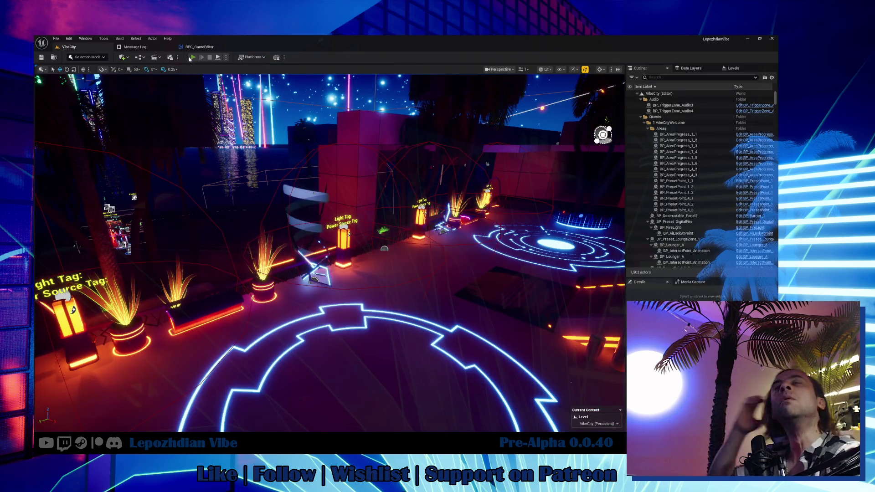
{"action": "left_click", "coordinate": [192, 57]}
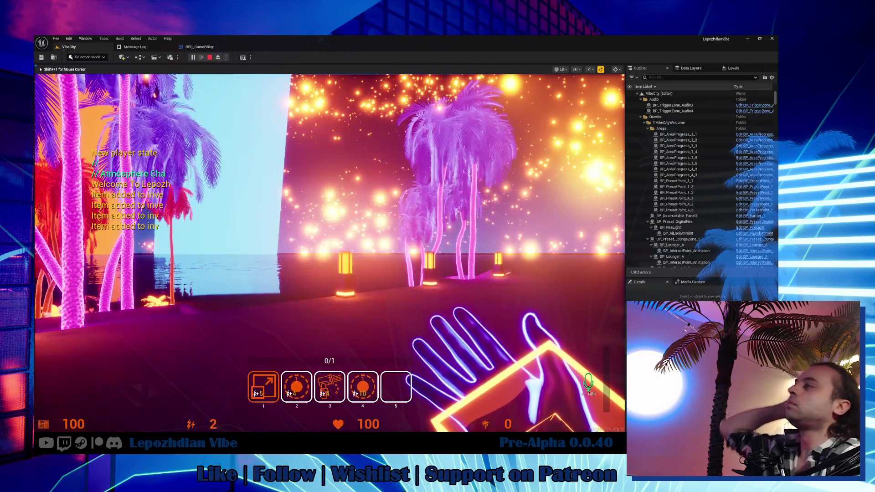
Test the Vibe Editor on LampVC_010 and Box_400x802, stop play, then select the palm tree.
{"action": "key", "text": "Tab"}
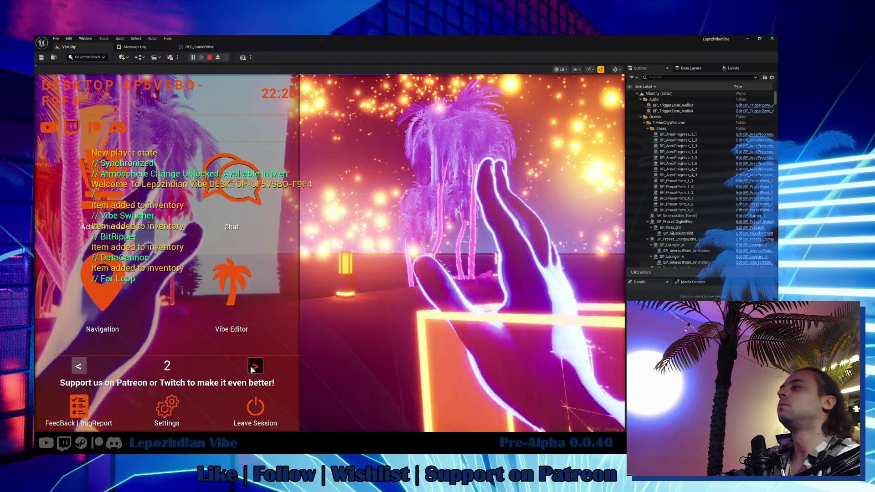
{"action": "left_click", "coordinate": [233, 280]}
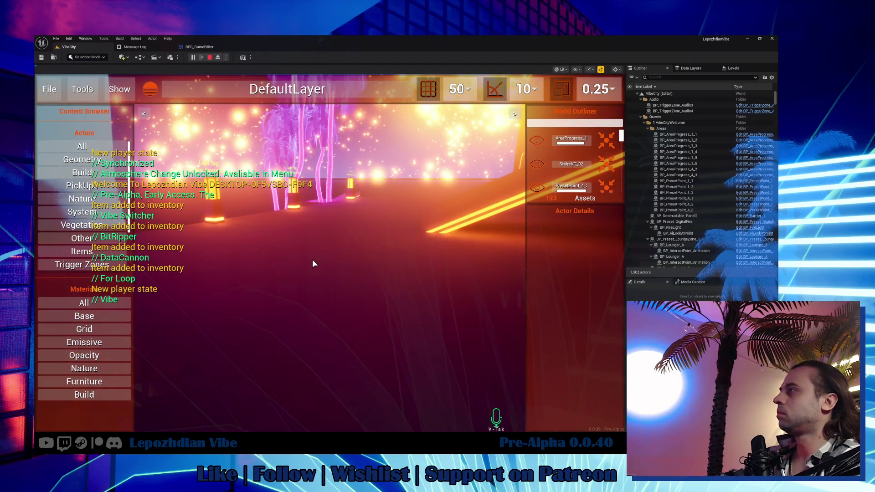
{"action": "left_click", "coordinate": [294, 203]}
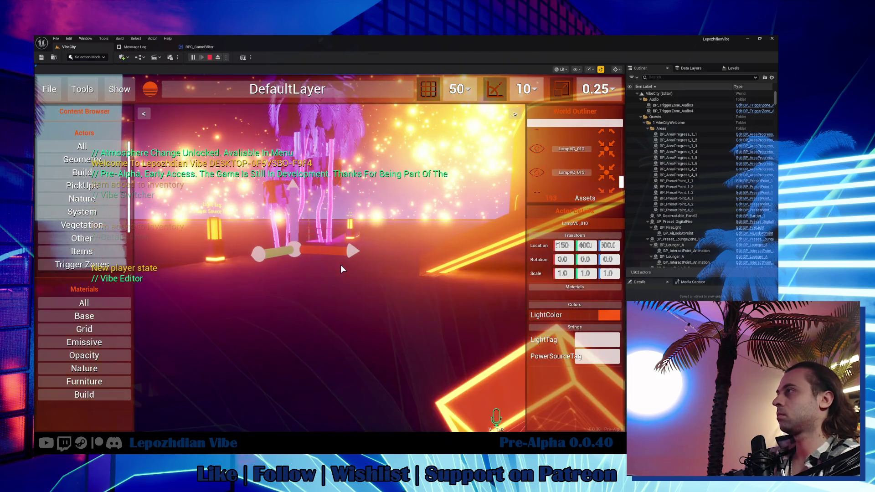
{"action": "left_click", "coordinate": [345, 291]}
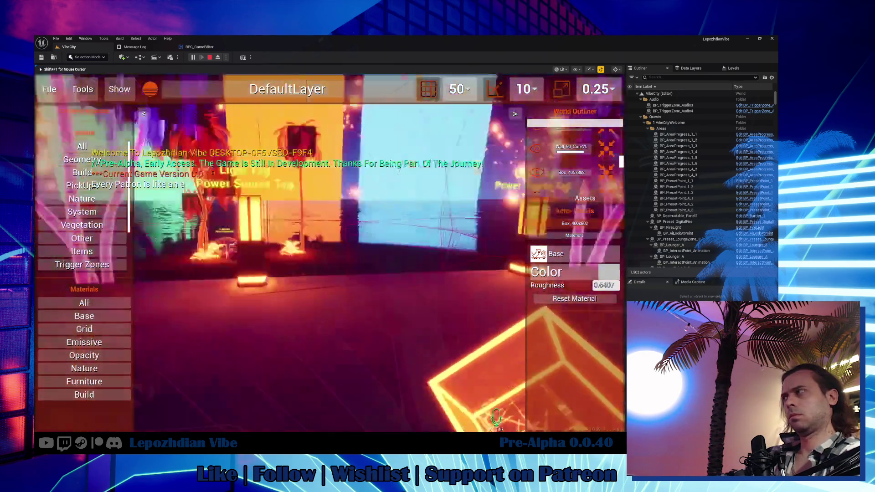
{"action": "key", "text": "shift+F1"}
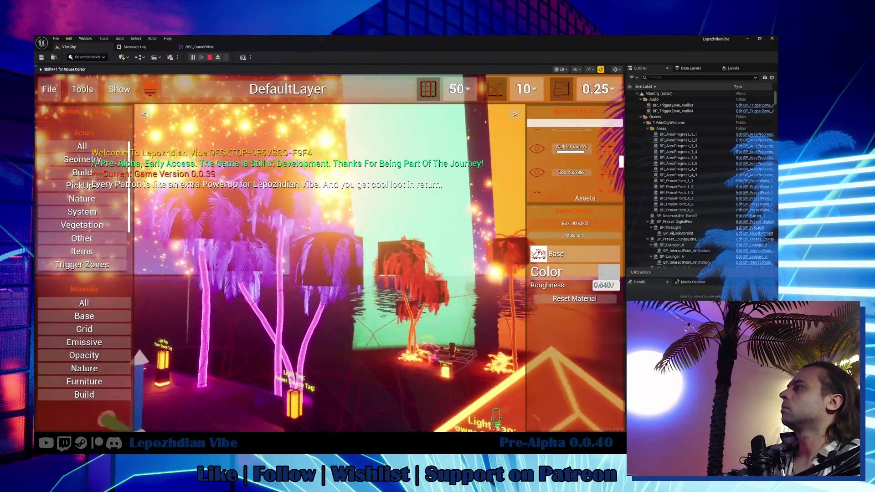
{"action": "key", "text": "shift+F1"}
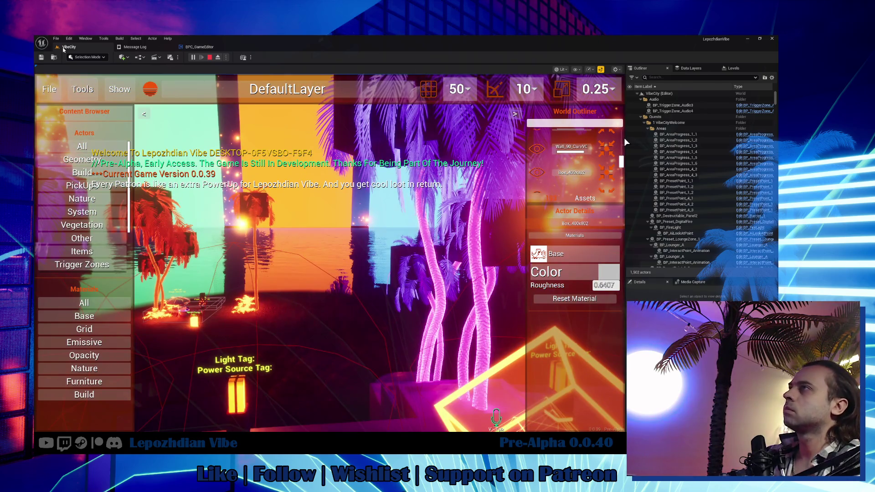
{"action": "key", "text": "Escape"}
{"action": "left_click", "coordinate": [409, 242]}
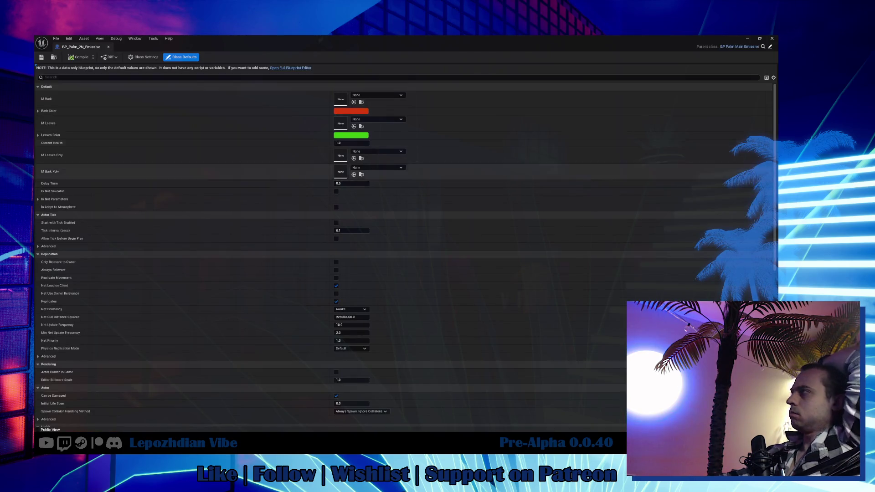
Implement and then delete BPI_GetActorRoots in the emissive palm blueprint, and close that editor.
{"action": "left_click", "coordinate": [770, 47]}
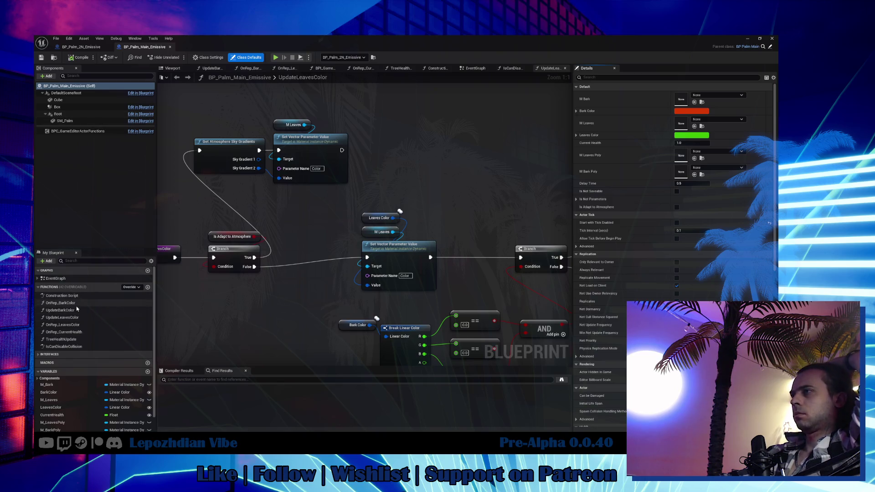
{"action": "left_click", "coordinate": [48, 354]}
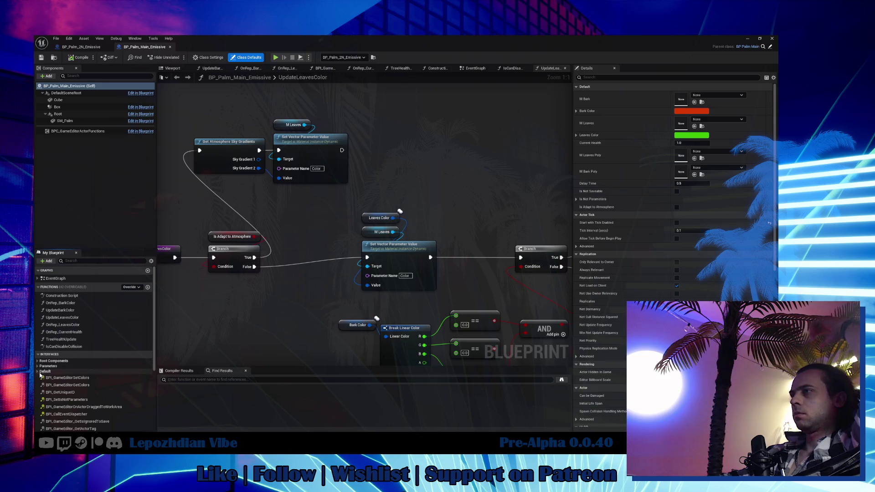
{"action": "left_click", "coordinate": [37, 361]}
{"action": "double_click", "coordinate": [68, 366]}
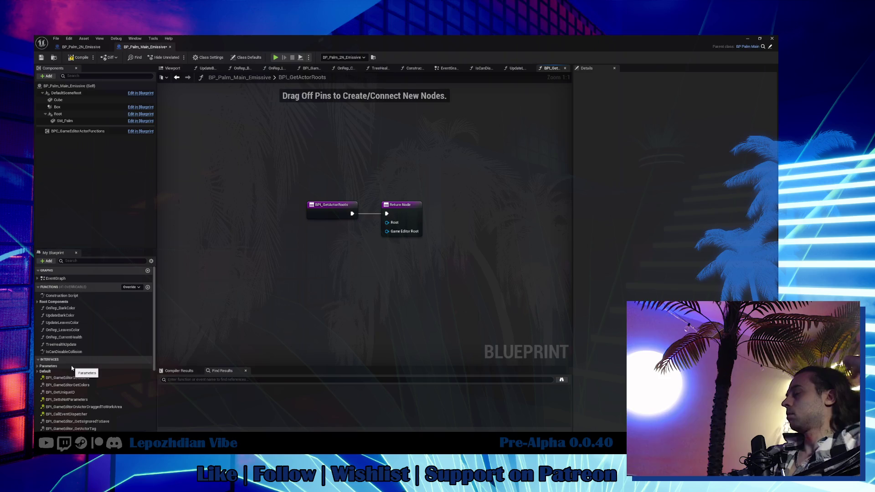
{"action": "left_click", "coordinate": [52, 309]}
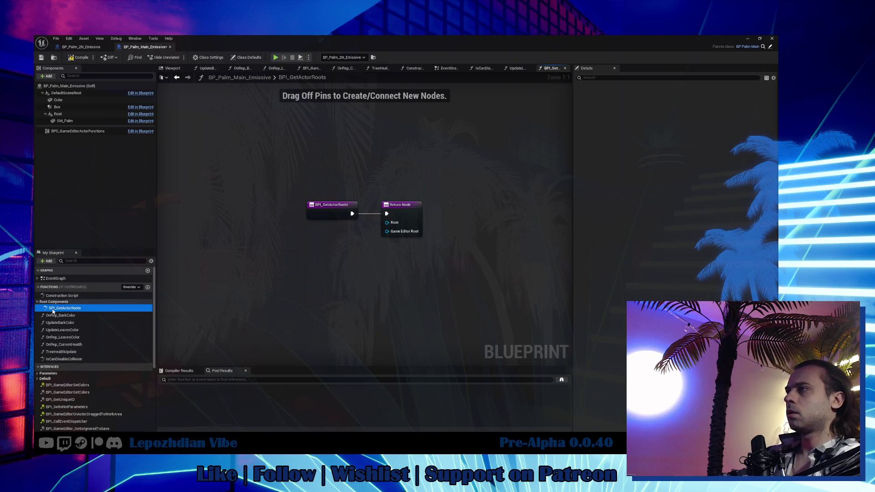
{"action": "key", "text": "Delete"}
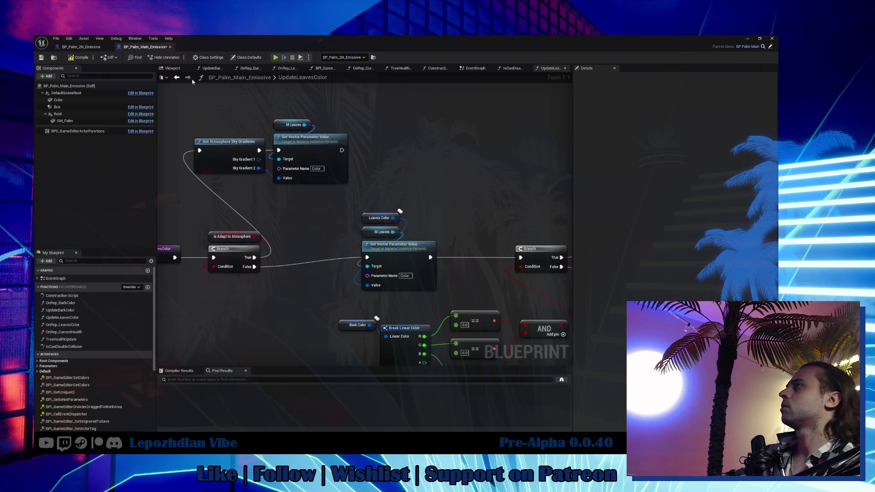
{"action": "left_click", "coordinate": [109, 47]}
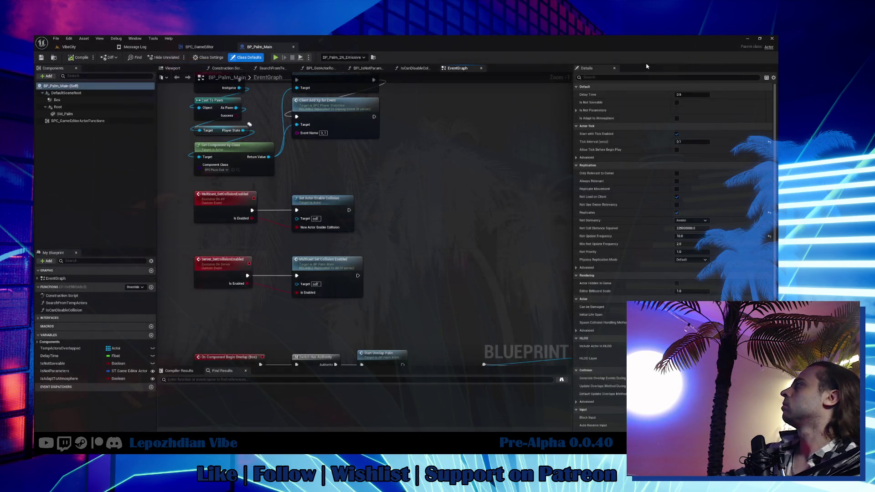
Add a scene component under Root named GameEditorRoot.
{"action": "left_click", "coordinate": [84, 107]}
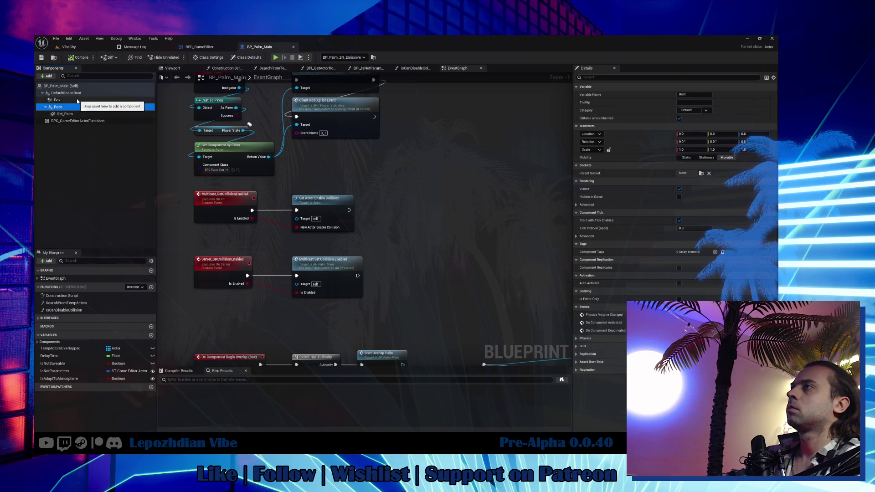
{"action": "left_click_drag", "start_coordinate": [81, 94], "coordinate": [68, 107]}
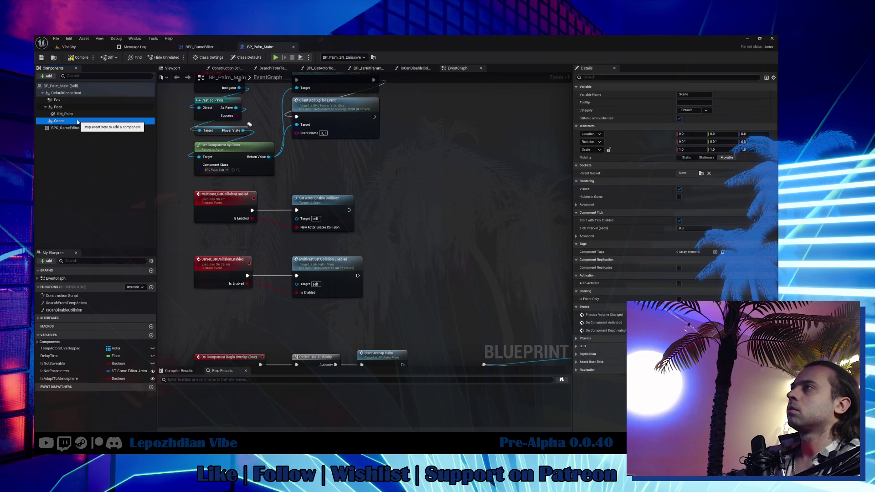
{"action": "left_click", "coordinate": [693, 94]}
{"action": "type", "text": "GameEditorRoot"}
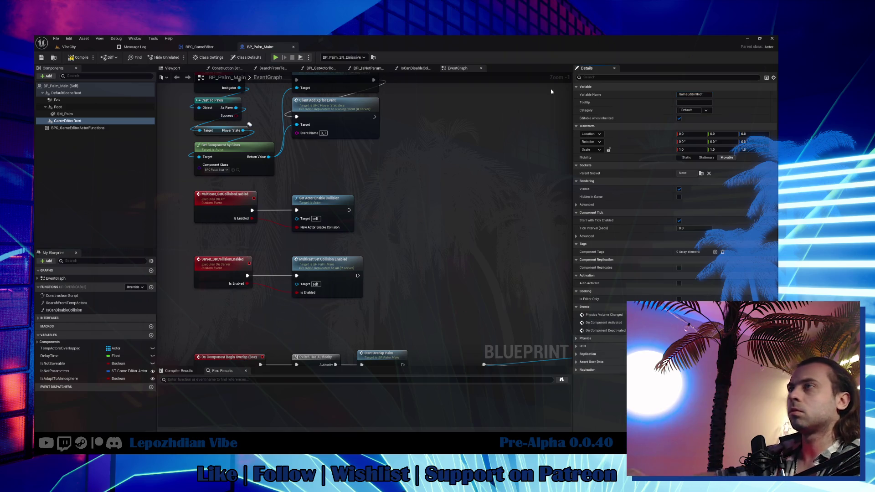
Open the BPI_GetActorRoots interface function graph.
{"action": "left_click", "coordinate": [38, 319]}
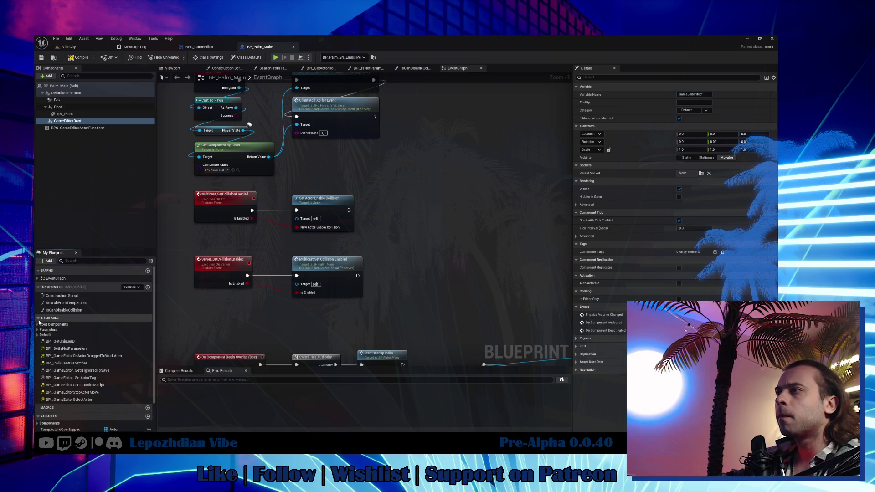
{"action": "left_click", "coordinate": [37, 324]}
{"action": "double_click", "coordinate": [64, 330]}
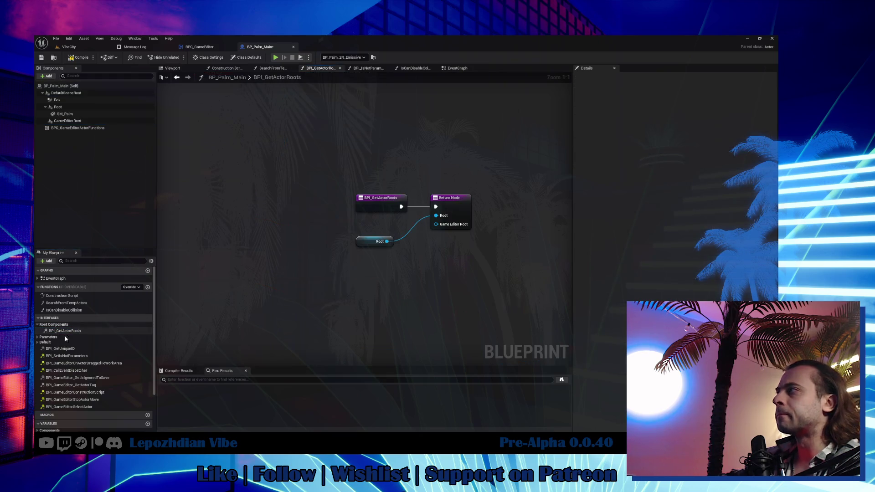
Return GameEditorRoot alongside Root from BPI_GetActorRoots and compile BP_Palm_Main.
{"action": "mouse_move", "coordinate": [67, 121]}
{"action": "left_mouse_down"}
{"action": "mouse_move", "coordinate": [346, 276]}
{"action": "mouse_move", "coordinate": [395, 264]}
{"action": "mouse_move", "coordinate": [435, 242]}
{"action": "mouse_move", "coordinate": [441, 225]}
{"action": "left_mouse_up"}
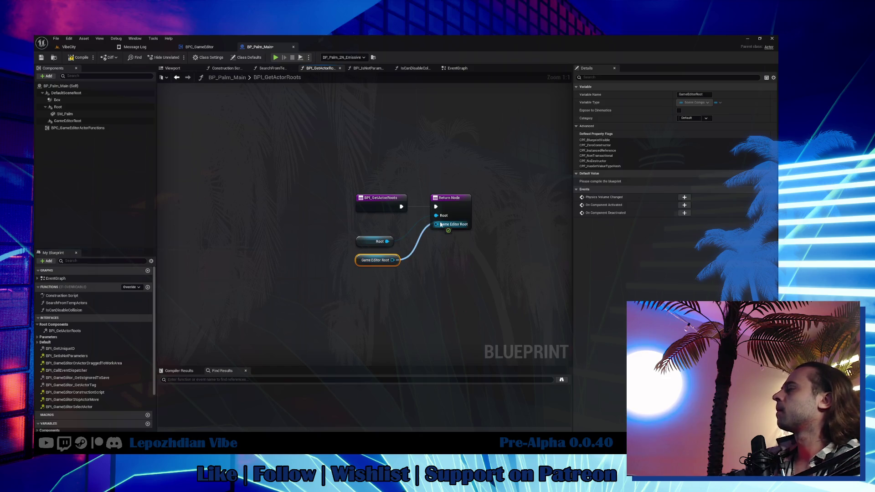
{"action": "left_click_drag", "start_coordinate": [360, 244], "coordinate": [360, 226]}
{"action": "left_click_drag", "start_coordinate": [358, 260], "coordinate": [360, 238]}
{"action": "left_click", "coordinate": [77, 59]}
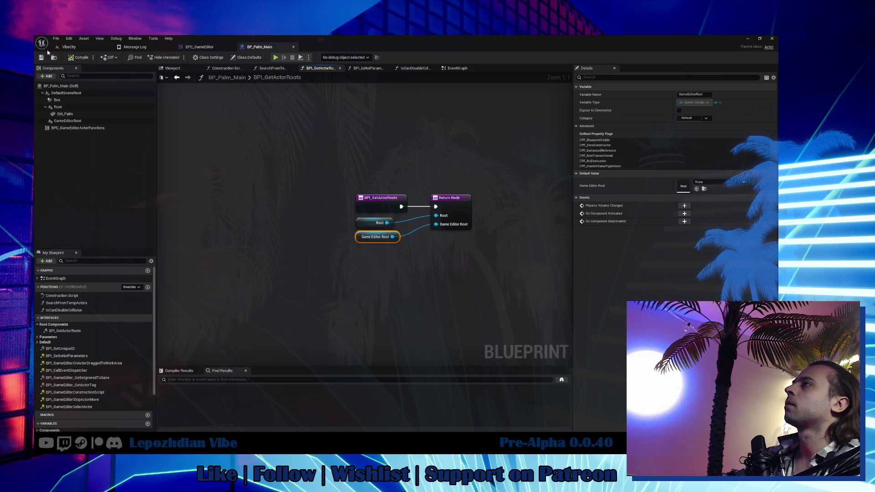
Locate BP_Palm_Main in the Vegetation folder, then Save All from the VibeCity level.
{"action": "left_click", "coordinate": [54, 58]}
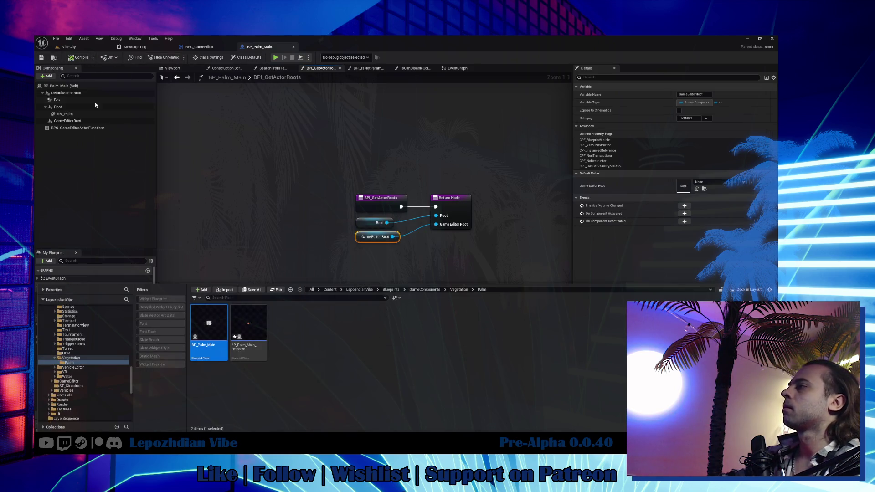
{"action": "left_click", "coordinate": [71, 357]}
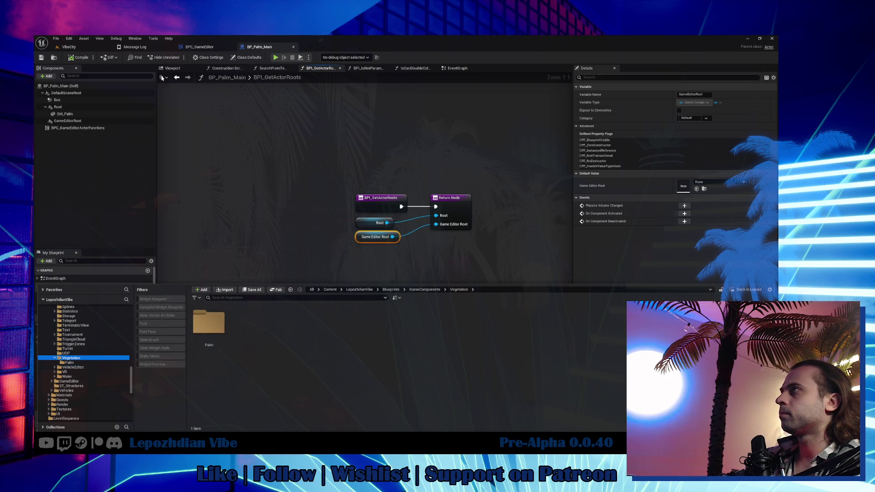
{"action": "left_click", "coordinate": [74, 47]}
{"action": "left_click", "coordinate": [56, 38]}
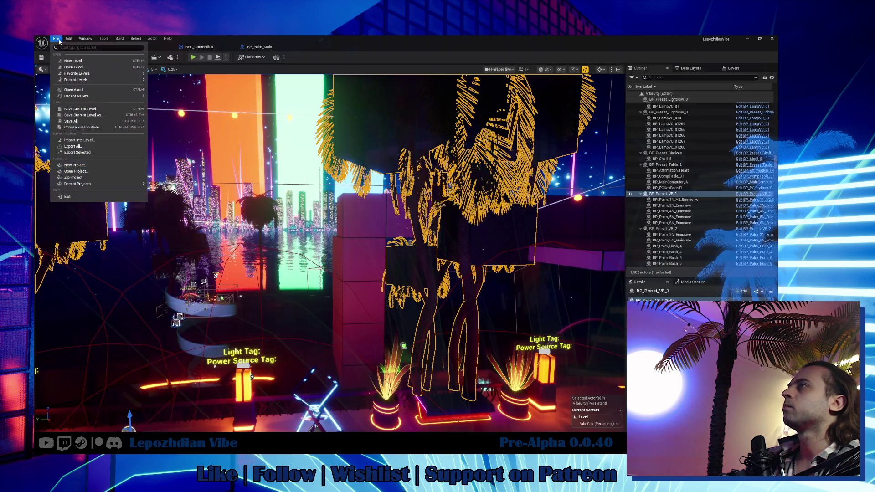
{"action": "left_click", "coordinate": [76, 122]}
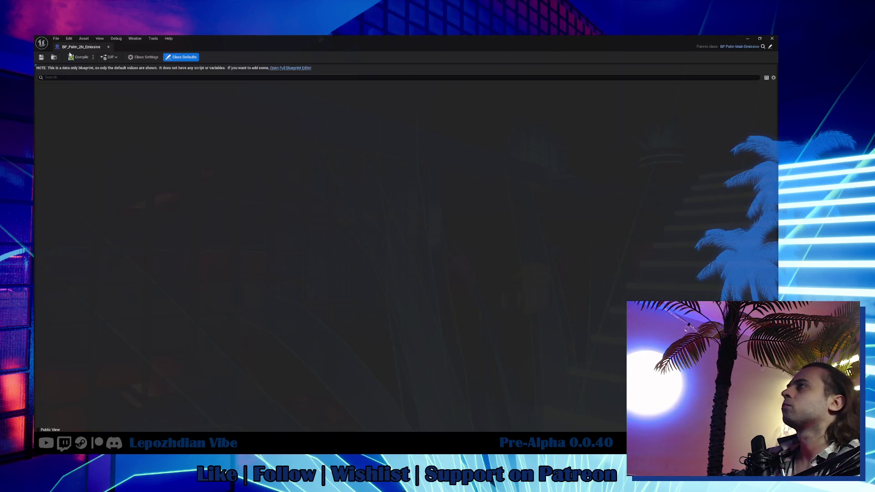
Select and frame the inherited Cube component in BP_Palm_2N_Emissive's viewport.
{"action": "left_click", "coordinate": [54, 57]}
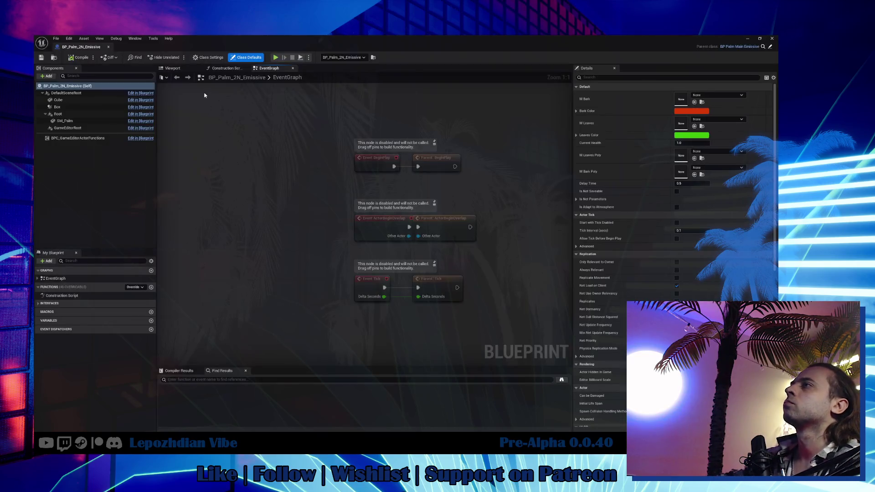
{"action": "left_click", "coordinate": [168, 68]}
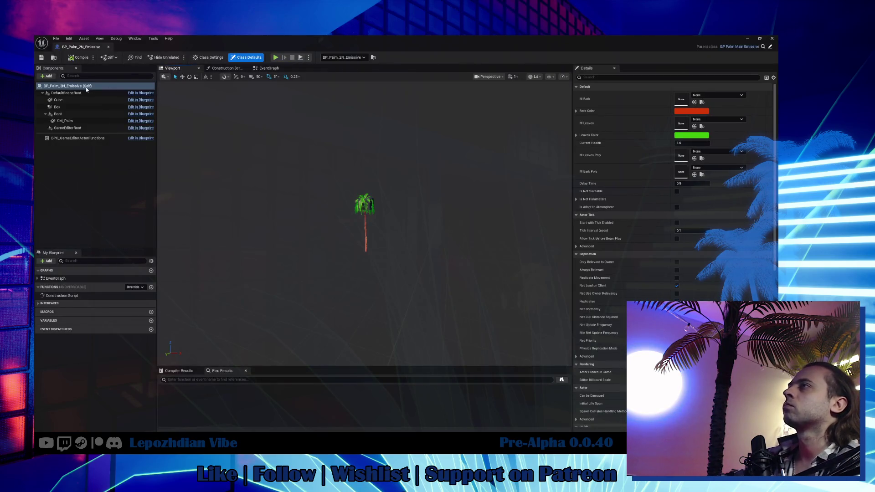
{"action": "left_click", "coordinate": [58, 100]}
{"action": "double_click", "coordinate": [70, 101]}
{"action": "left_click_drag", "start_coordinate": [70, 101], "coordinate": [79, 130]}
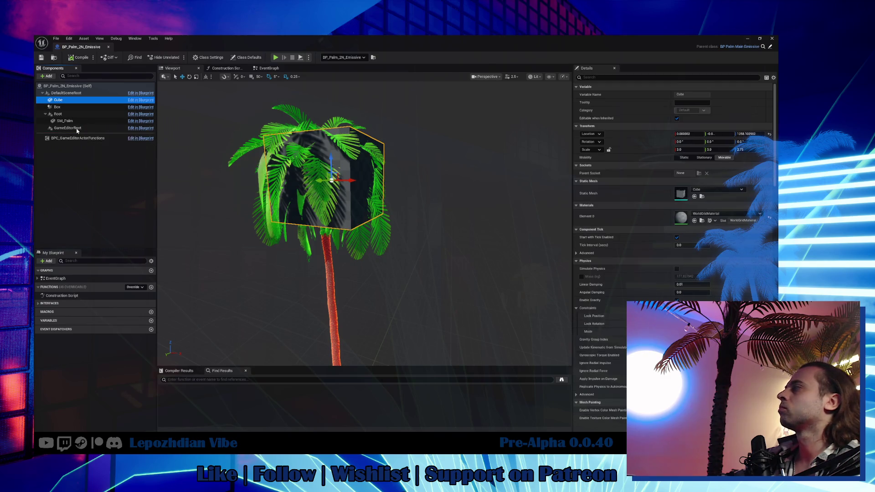
In BP_Palm_Main_Emissive, attach Cube under GameEditorRoot and save the blueprint.
{"action": "left_click", "coordinate": [770, 47]}
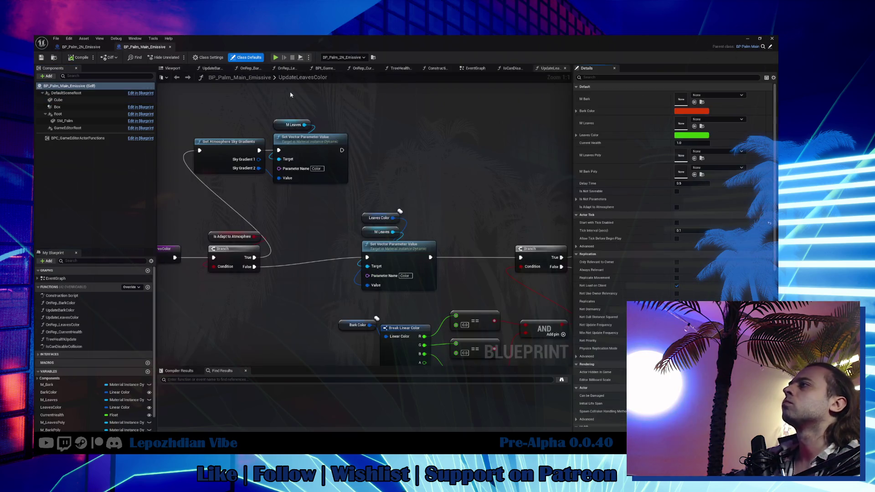
{"action": "left_click_drag", "start_coordinate": [59, 99], "coordinate": [72, 129]}
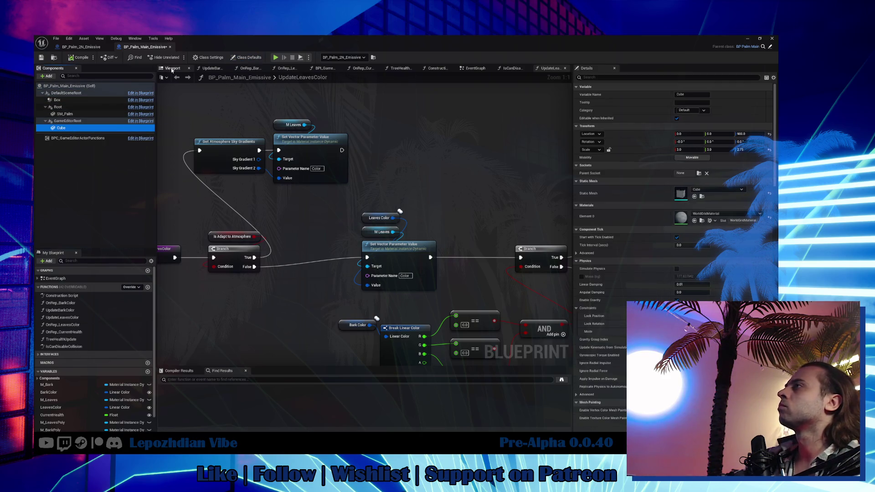
{"action": "left_click", "coordinate": [172, 68]}
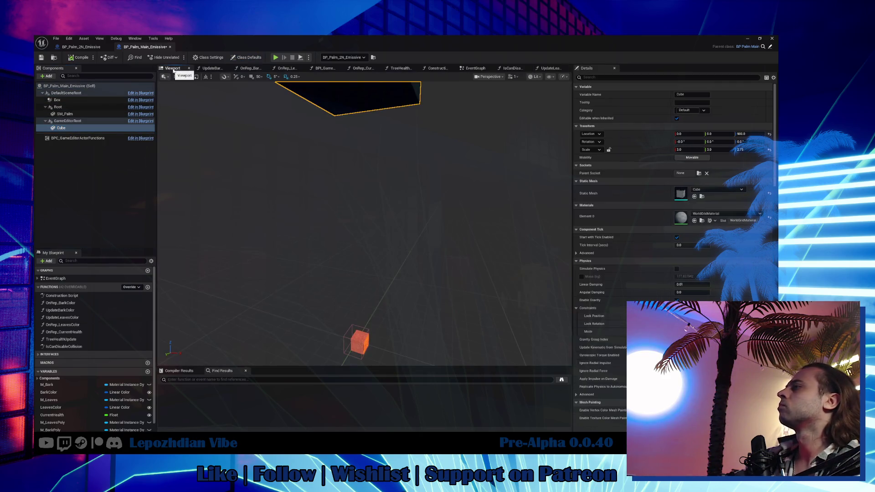
{"action": "left_click", "coordinate": [44, 60]}
Save all assets, close BP_Palm_Main_Emissive and return to VibeCity.
{"action": "left_click", "coordinate": [83, 48]}
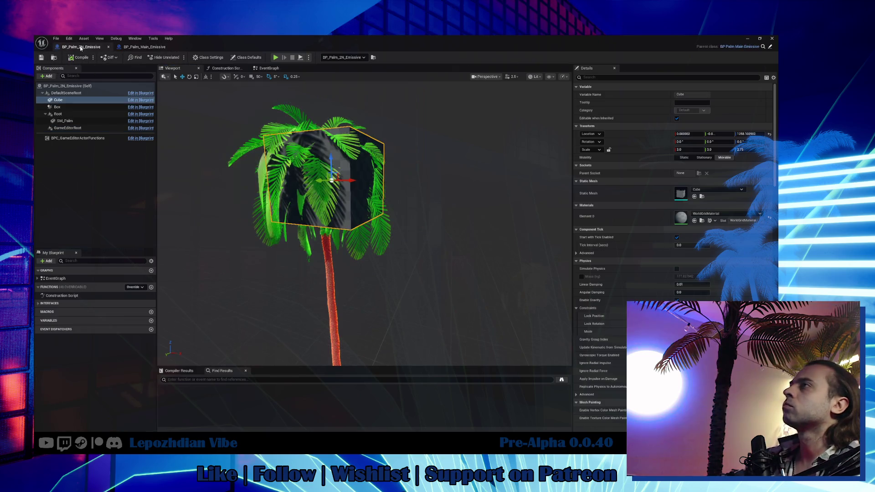
{"action": "left_click", "coordinate": [57, 40]}
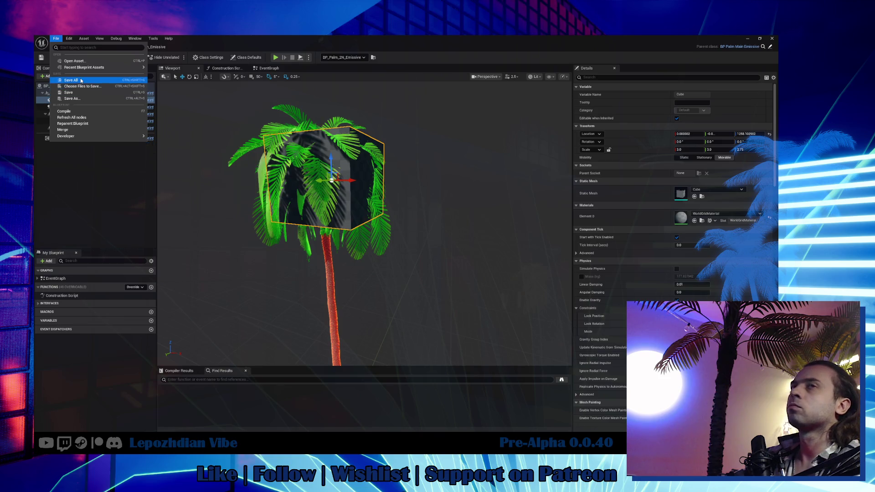
{"action": "left_click", "coordinate": [94, 81]}
{"action": "left_click", "coordinate": [145, 47]}
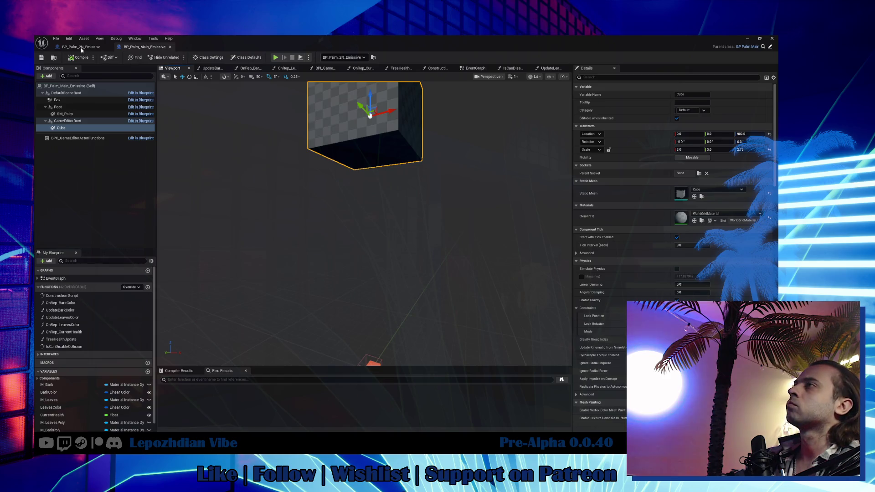
{"action": "left_click", "coordinate": [169, 47]}
{"action": "left_click", "coordinate": [70, 47]}
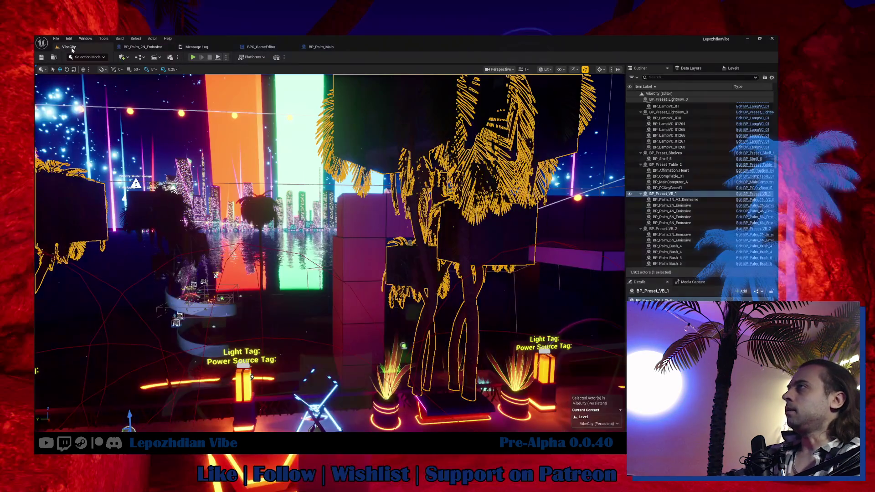
Play VibeCity, enter the Vibe Editor, and select a lamp then a palm tree.
{"action": "left_click", "coordinate": [193, 58]}
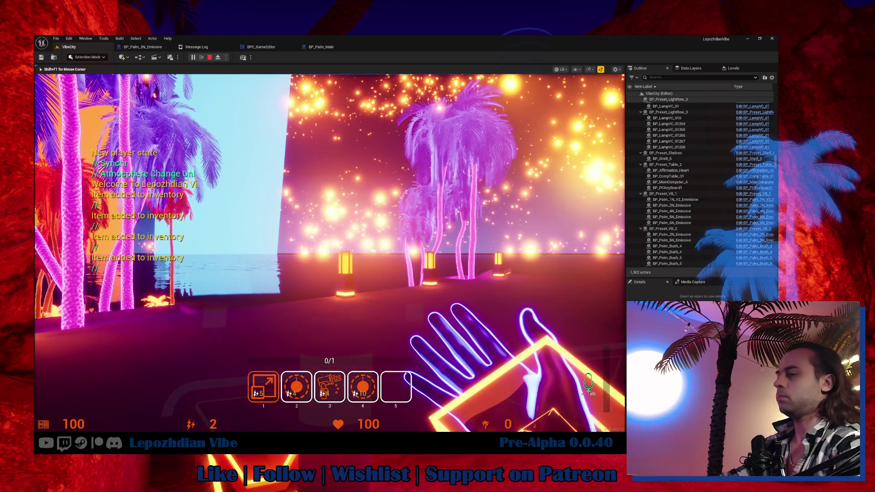
{"action": "key", "text": "Tab"}
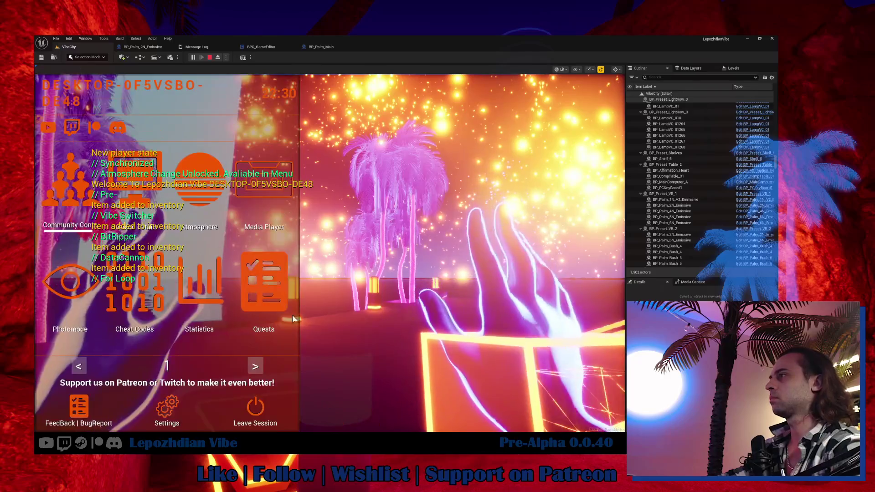
{"action": "left_click", "coordinate": [226, 296]}
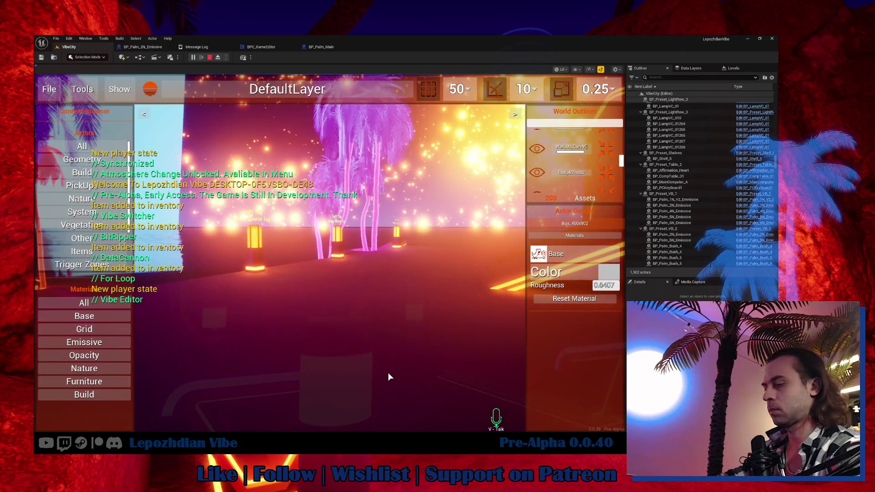
{"action": "left_click", "coordinate": [254, 262]}
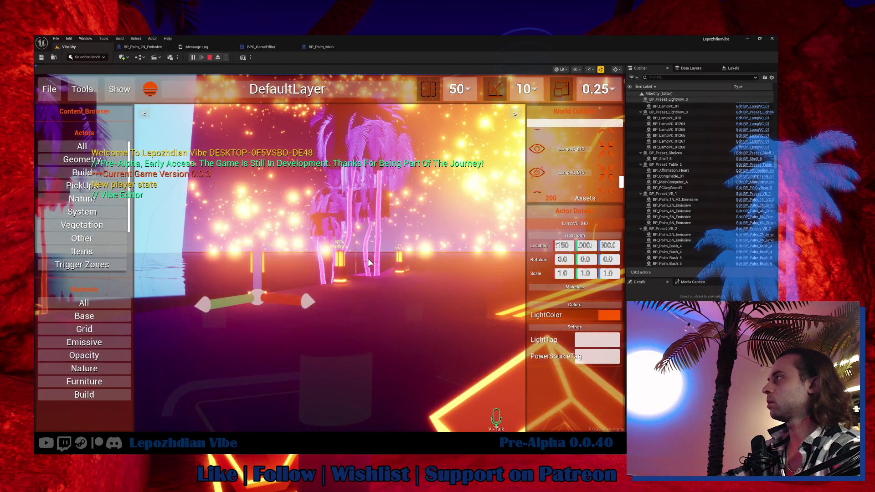
{"action": "left_click", "coordinate": [341, 149]}
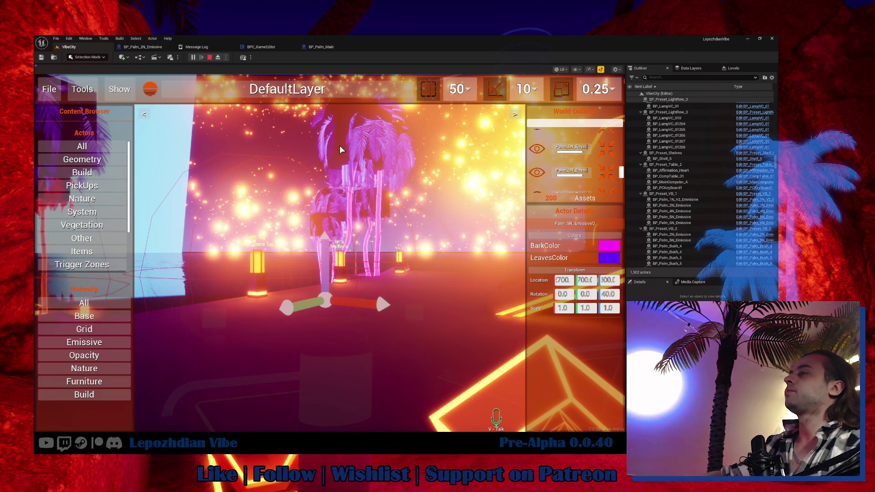
Retest selecting and deselecting the lamp with a freed cursor, then stop play.
{"action": "left_click", "coordinate": [340, 150]}
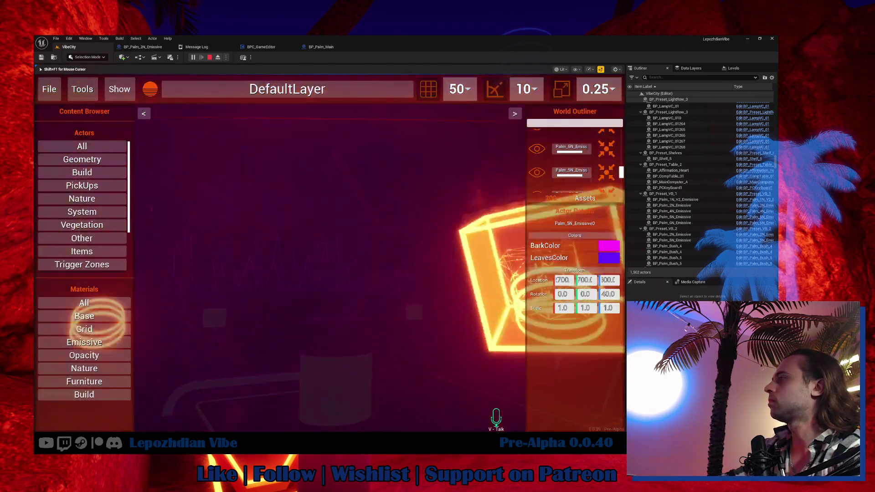
{"action": "key", "text": "shift+F1"}
{"action": "left_click", "coordinate": [386, 208]}
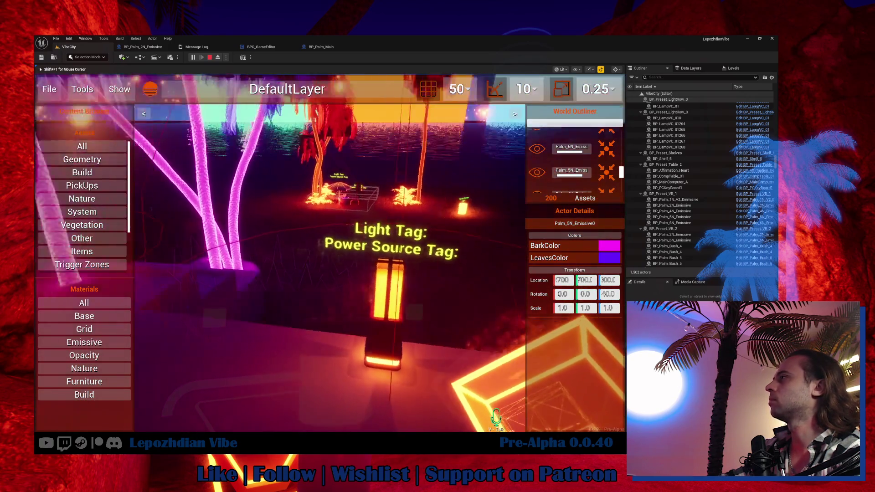
{"action": "key", "text": "shift+F1"}
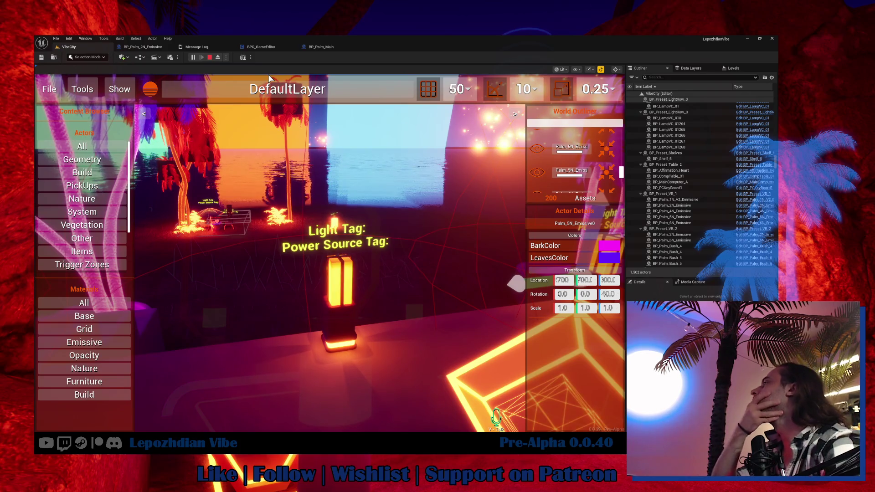
{"action": "left_click", "coordinate": [337, 329]}
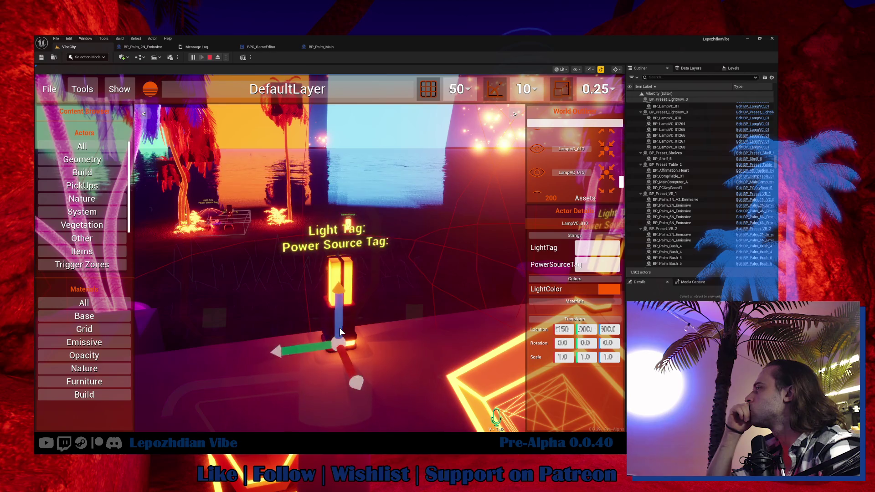
{"action": "left_click", "coordinate": [425, 252]}
{"action": "left_click_drag", "start_coordinate": [422, 268], "coordinate": [468, 264]}
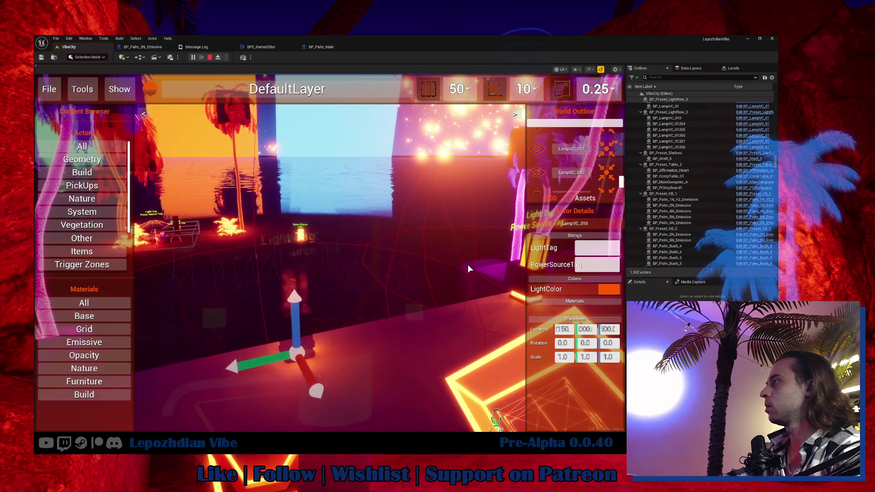
{"action": "left_click", "coordinate": [380, 313]}
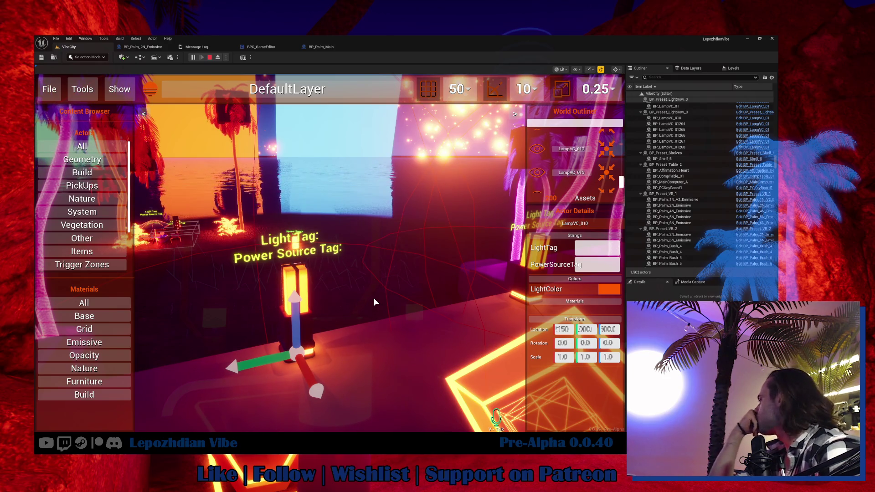
{"action": "key", "text": "Escape"}
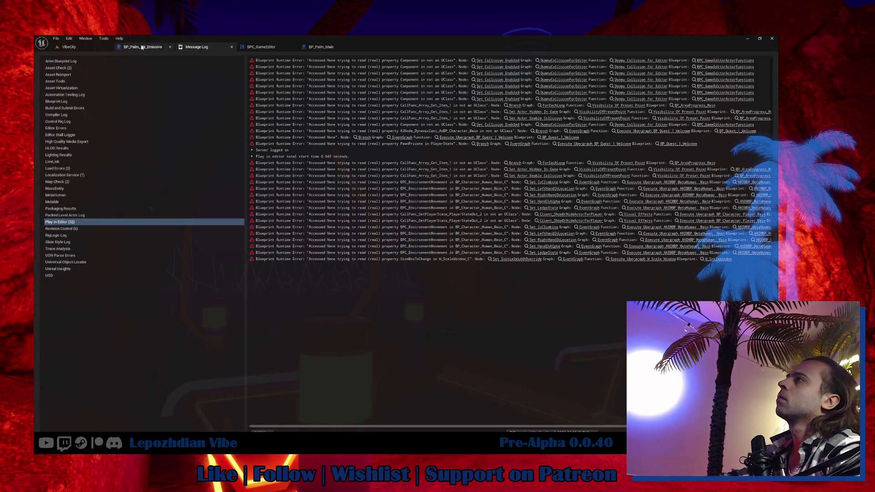
Break the Sequence Then 2 wire into Toggle Game Editor Components Visibility, then return to VibeCity.
{"action": "left_click", "coordinate": [251, 47]}
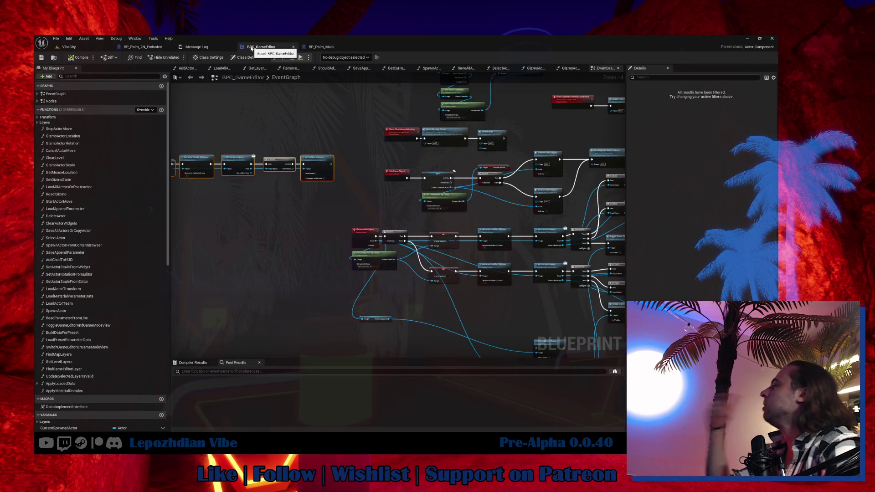
{"action": "left_click_drag", "start_coordinate": [500, 331], "coordinate": [345, 340]}
{"action": "scroll", "coordinate": [494, 200], "scroll_direction": "up", "scroll_amount": 3}
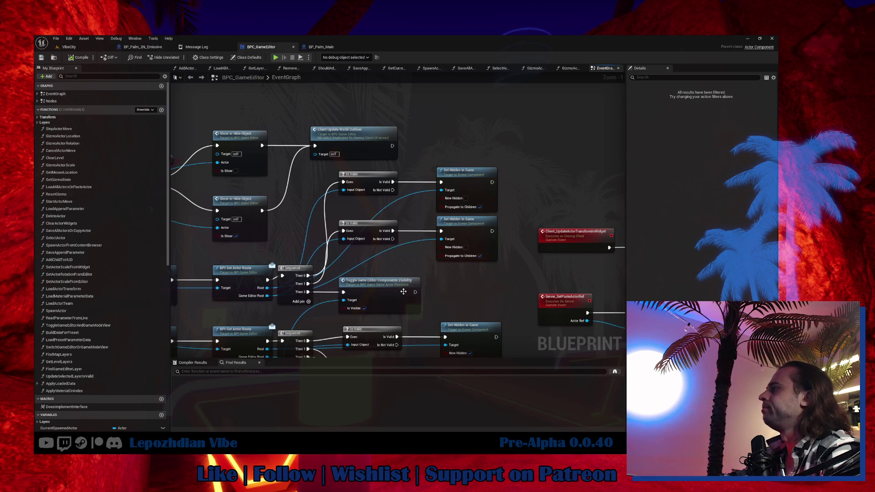
{"action": "left_click", "coordinate": [343, 292], "text": "alt"}
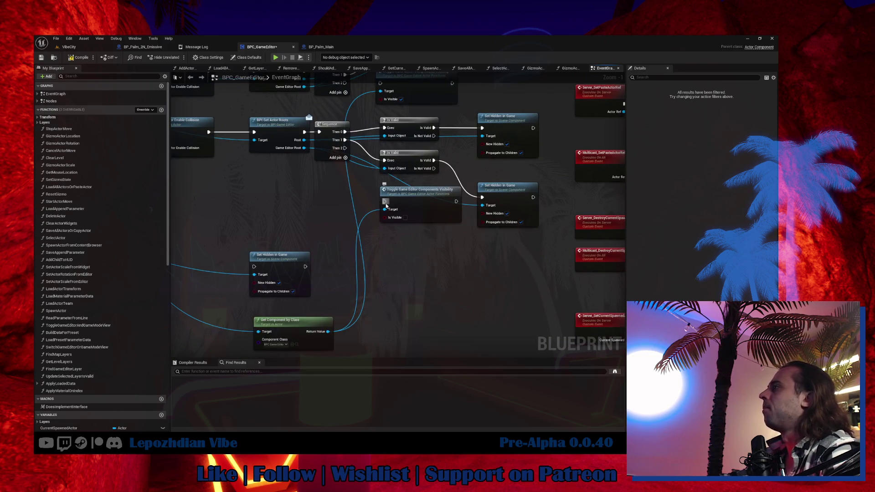
{"action": "scroll", "coordinate": [386, 206], "scroll_direction": "down", "scroll_amount": 3}
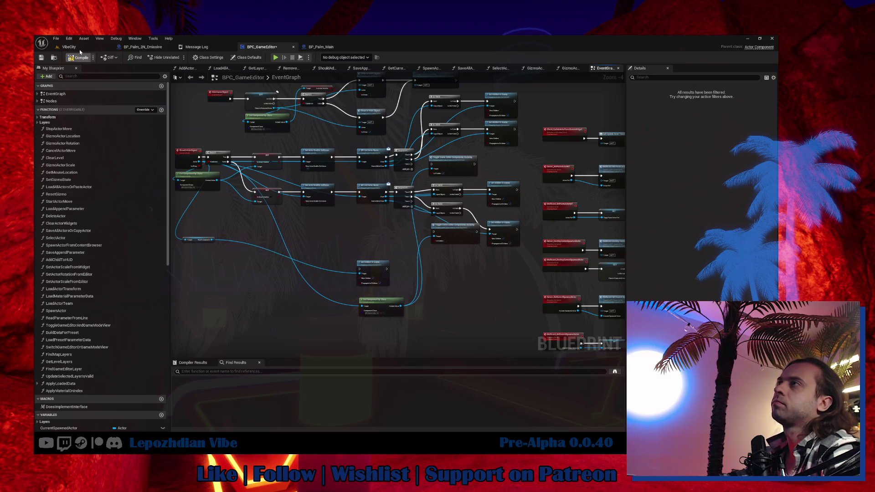
{"action": "left_click", "coordinate": [79, 49]}
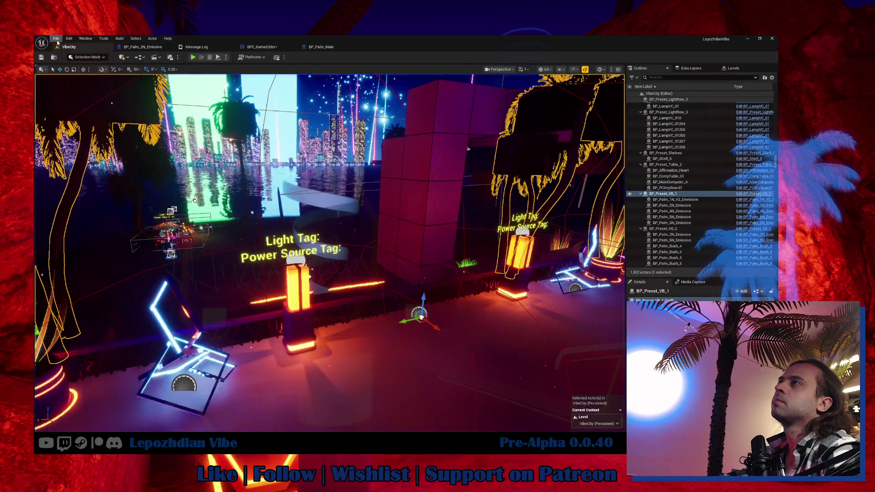
Save all modified assets and start a Play-in-Editor test.
{"action": "left_click", "coordinate": [56, 39]}
{"action": "left_click", "coordinate": [91, 121]}
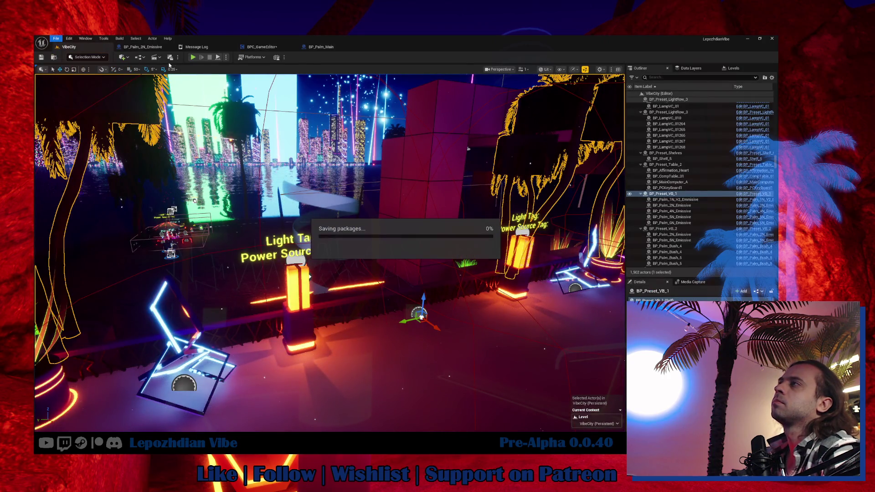
{"action": "left_click", "coordinate": [193, 57]}
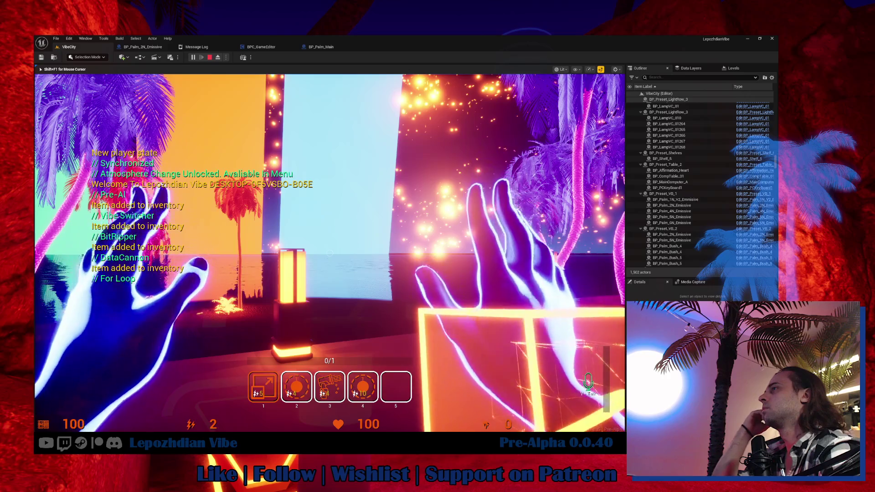
In the game's Vibe Editor, select the floor box, a palm tree and lamp LampVC_010, then stop.
{"action": "key", "text": "Tab"}
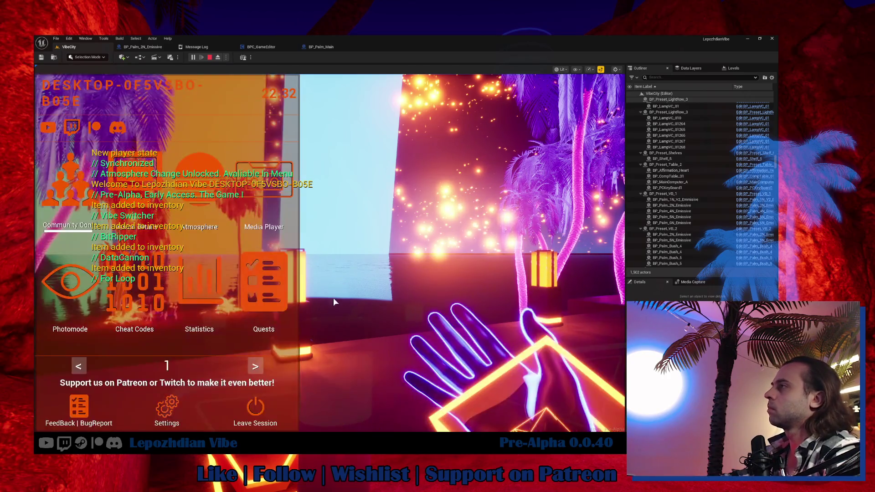
{"action": "left_click", "coordinate": [255, 365]}
{"action": "left_click", "coordinate": [256, 300]}
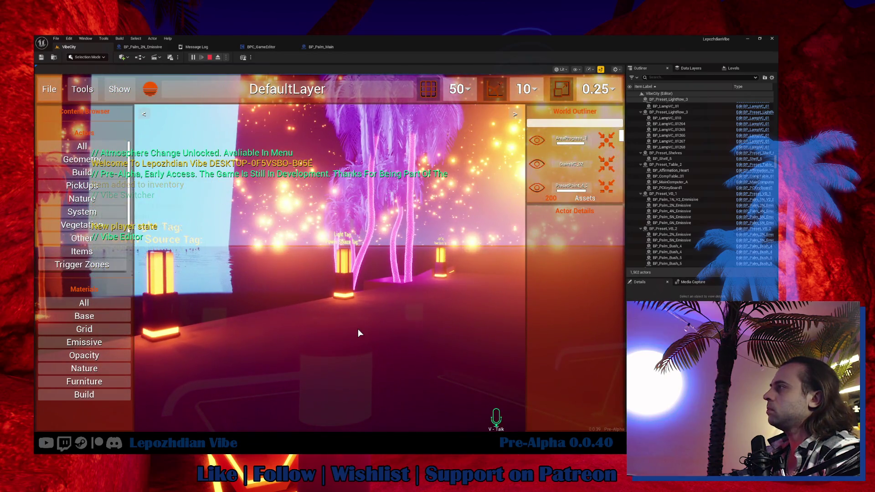
{"action": "left_click", "coordinate": [357, 332]}
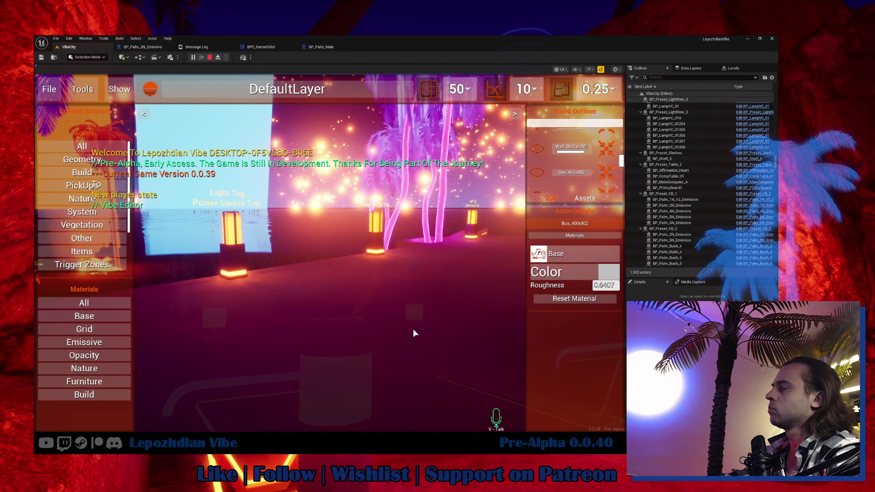
{"action": "key", "text": "d"}
{"action": "left_click", "coordinate": [382, 222]}
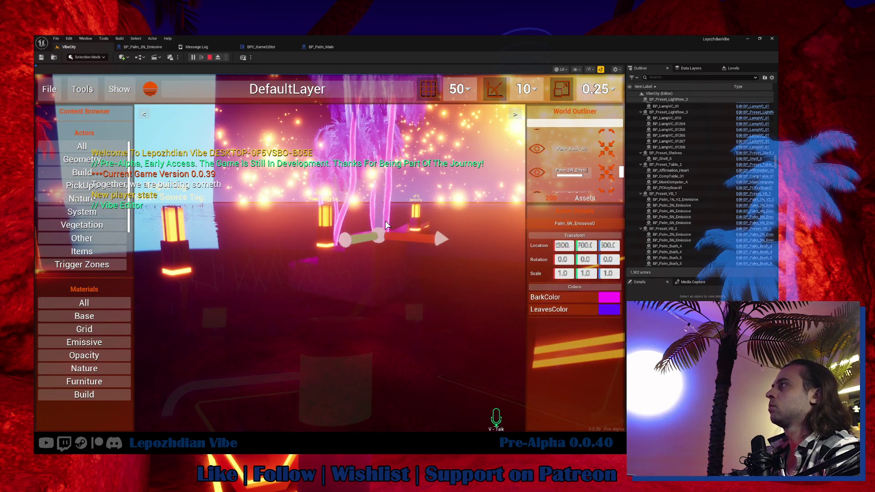
{"action": "left_click", "coordinate": [325, 228]}
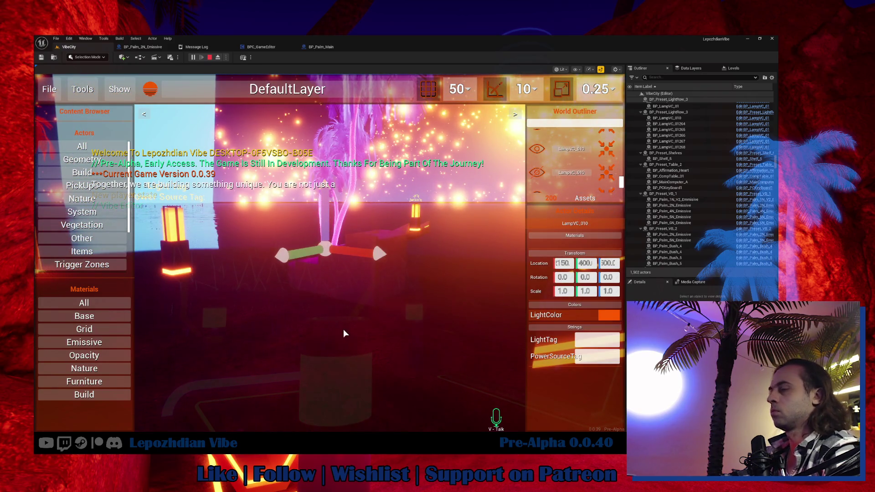
{"action": "left_click", "coordinate": [341, 335]}
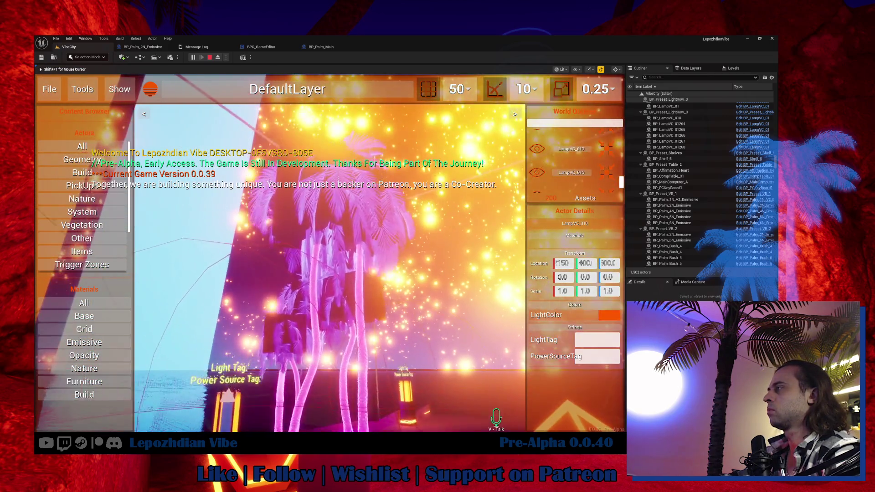
{"action": "key", "text": "shift+F1"}
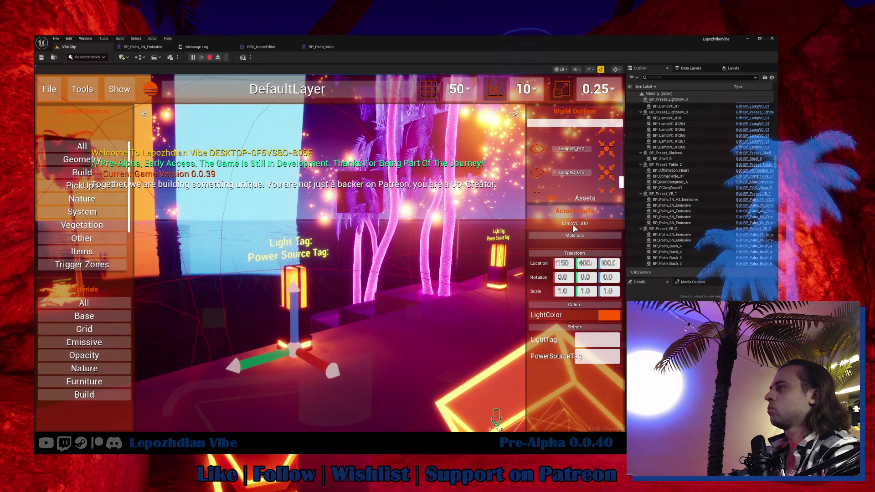
{"action": "key", "text": "Escape"}
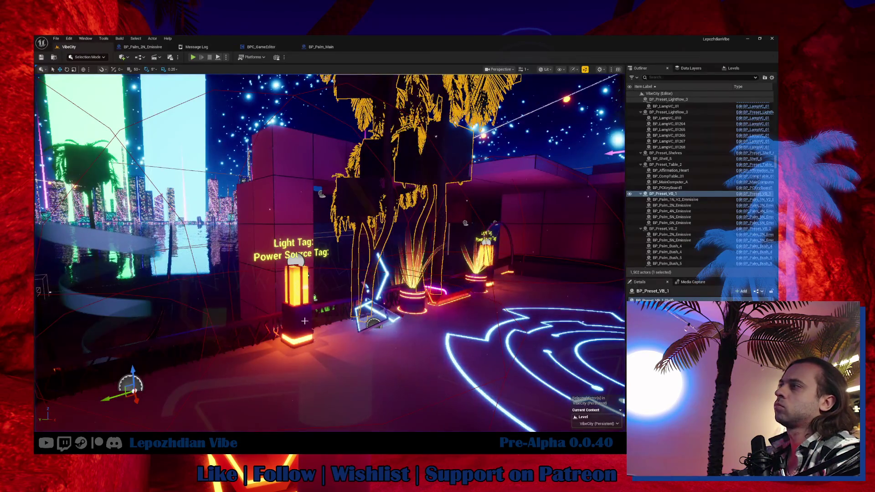
Open the lamp's BP_Light_Main blueprint and view BP_LampVC_01's Sphere component in the viewport.
{"action": "left_click", "coordinate": [303, 317]}
{"action": "key", "text": "ctrl+e"}
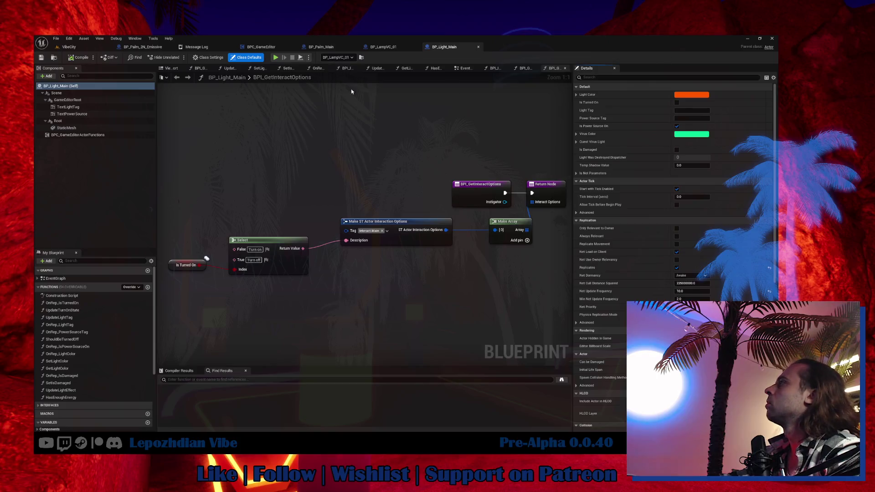
{"action": "left_click", "coordinate": [394, 47]}
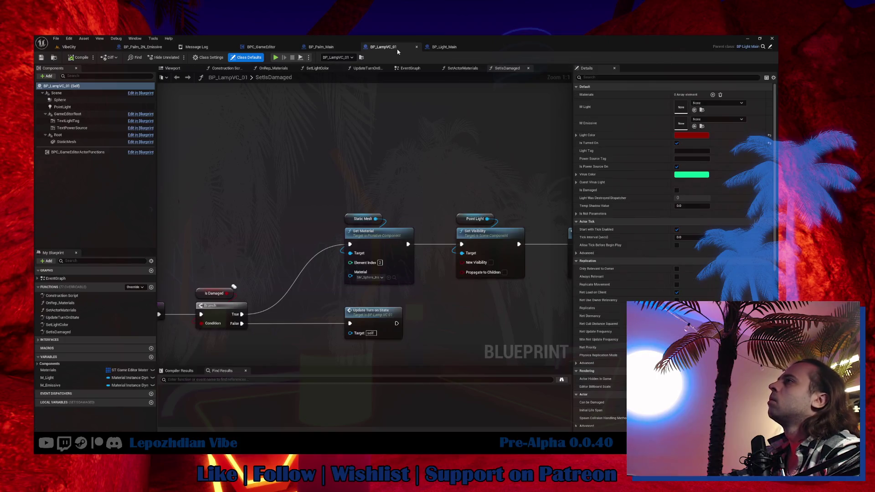
{"action": "left_click", "coordinate": [72, 101]}
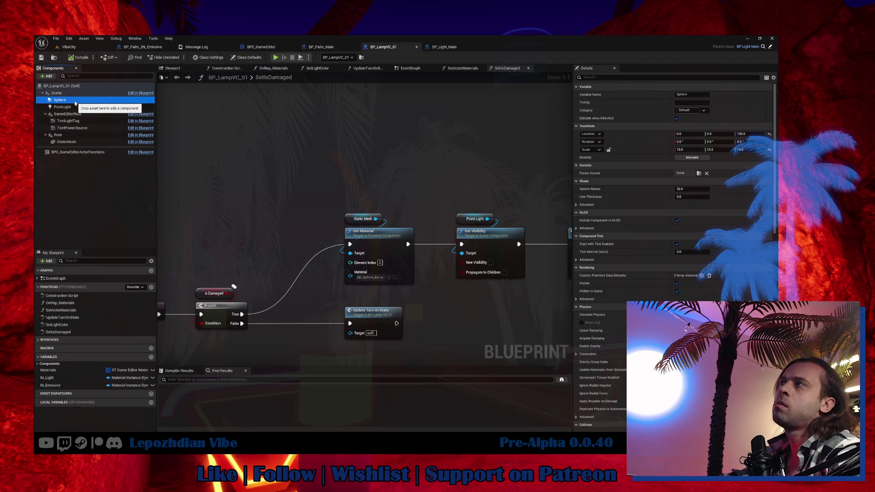
{"action": "left_click", "coordinate": [176, 73]}
{"action": "scroll", "coordinate": [271, 191], "scroll_direction": "down", "scroll_amount": 10}
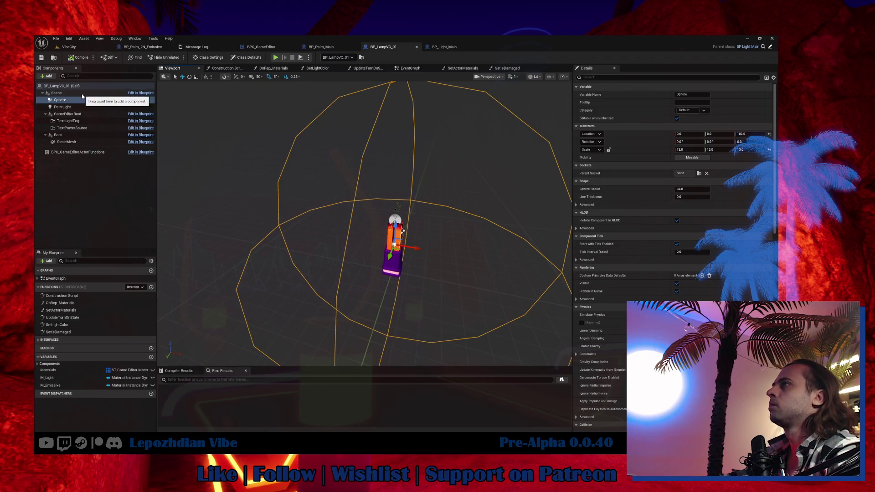
Review BP_Light_Main's BPI_GetActorRoots interface graph, then return to BPC_GameEditor.
{"action": "left_click", "coordinate": [770, 47]}
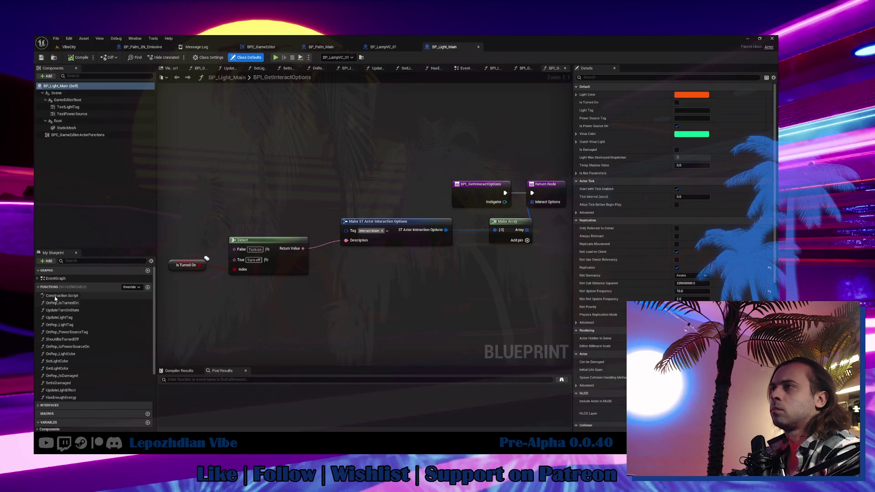
{"action": "left_click", "coordinate": [38, 405]}
{"action": "scroll", "coordinate": [59, 400], "scroll_direction": "down", "scroll_amount": 2}
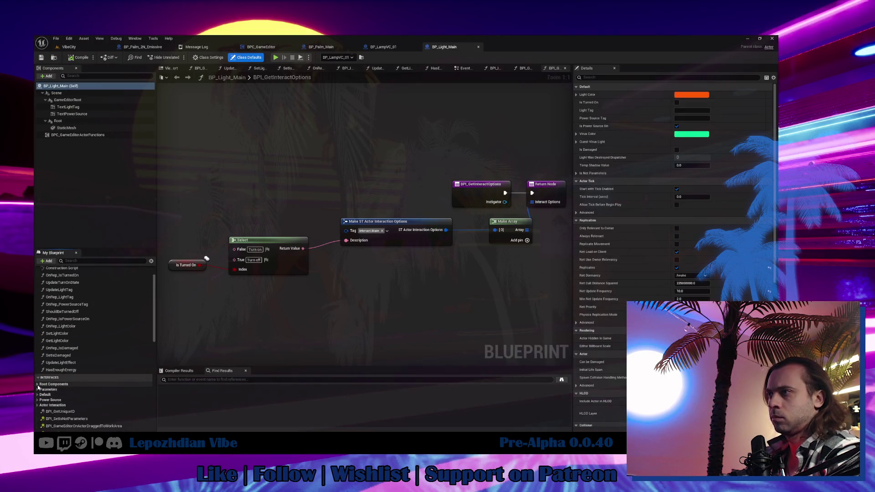
{"action": "double_click", "coordinate": [65, 393]}
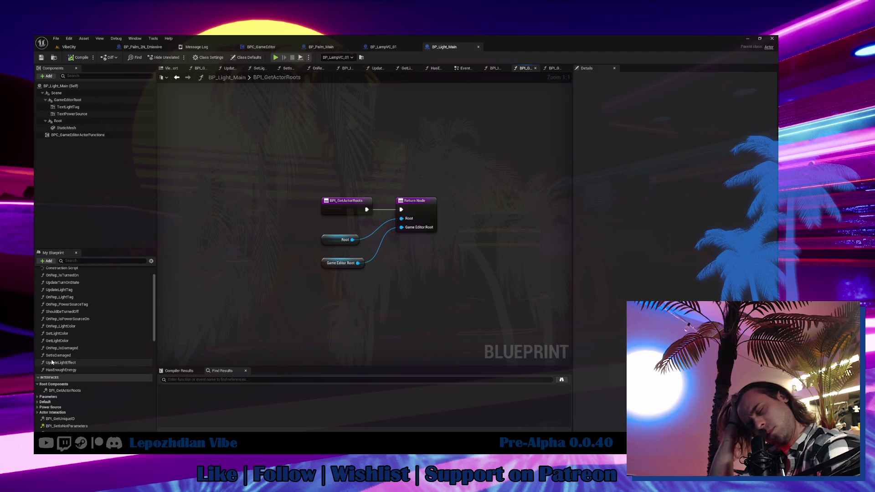
{"action": "left_click", "coordinate": [273, 47]}
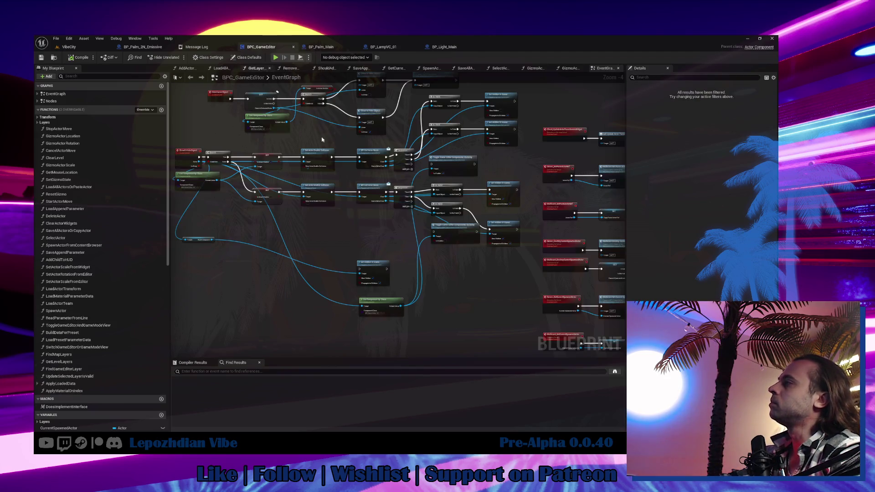
Bring the collision and Get Actor Roots nodes into view, then open ToggleGameEditorComponentsVisibility.
{"action": "scroll", "coordinate": [292, 174], "scroll_direction": "up", "scroll_amount": 3}
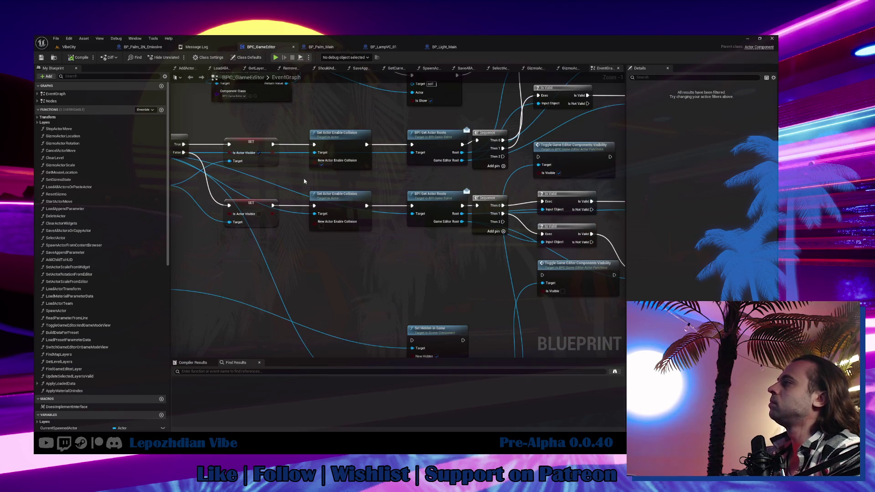
{"action": "left_click_drag", "start_coordinate": [355, 220], "coordinate": [213, 236]}
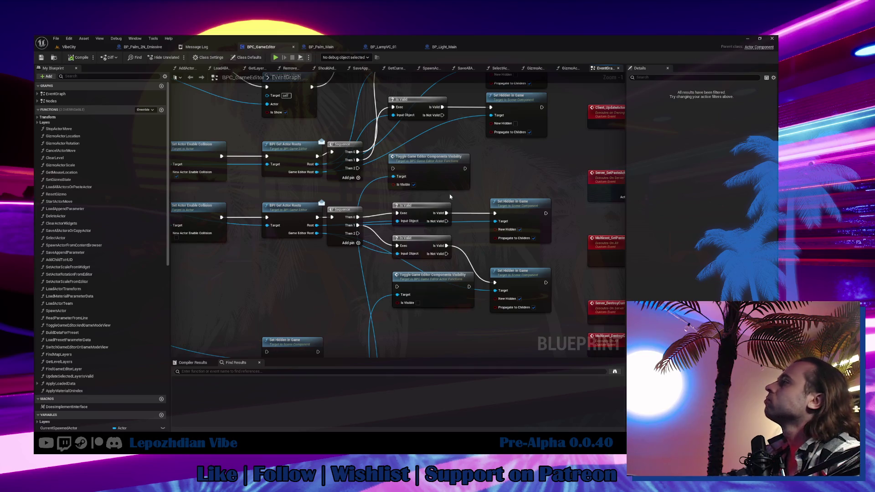
{"action": "left_click", "coordinate": [445, 163]}
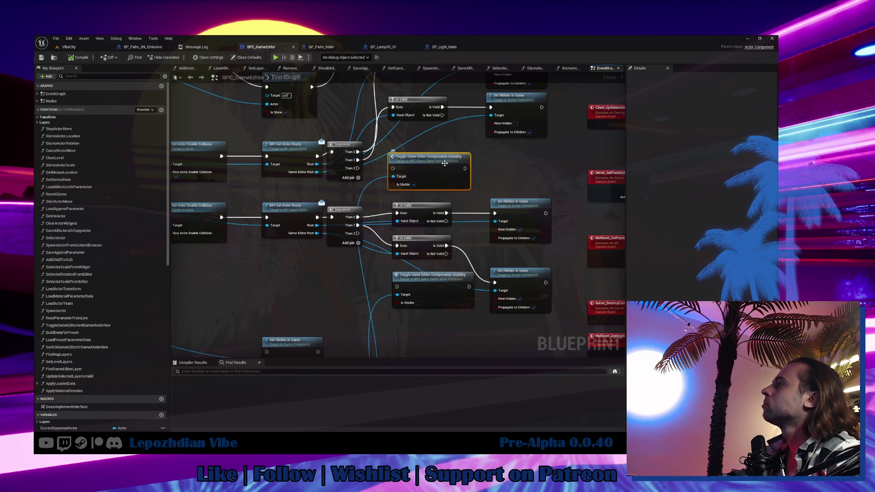
{"action": "double_click", "coordinate": [445, 163]}
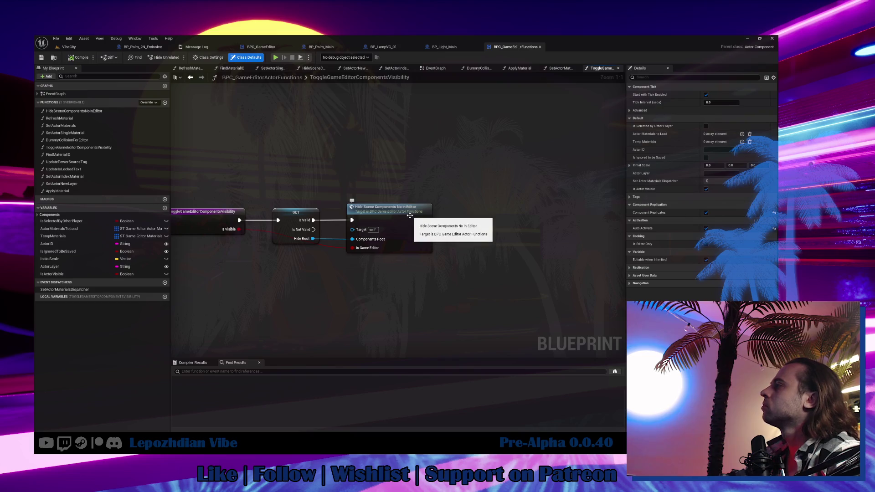
Inspect HideSceneComponentsNoInEditor's loop and Cast To PrimitiveComponent nodes, then return to BP_LampVC_01.
{"action": "double_click", "coordinate": [412, 219]}
{"action": "mouse_move", "coordinate": [409, 215]}
{"action": "left_mouse_down"}
{"action": "mouse_move", "coordinate": [295, 174]}
{"action": "mouse_move", "coordinate": [146, 170]}
{"action": "mouse_move", "coordinate": [307, 172]}
{"action": "mouse_move", "coordinate": [339, 183]}
{"action": "left_mouse_up"}
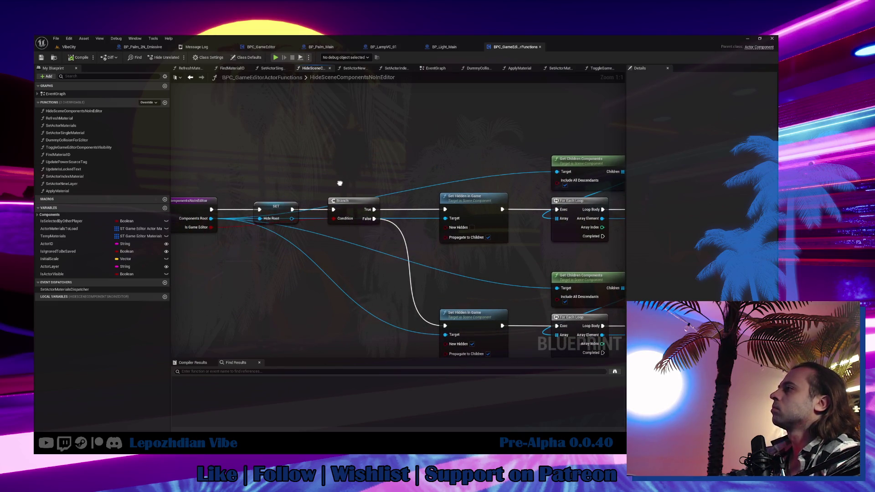
{"action": "mouse_move", "coordinate": [339, 183]}
{"action": "left_mouse_down"}
{"action": "mouse_move", "coordinate": [255, 142]}
{"action": "mouse_move", "coordinate": [202, 140]}
{"action": "mouse_move", "coordinate": [347, 177]}
{"action": "left_mouse_up"}
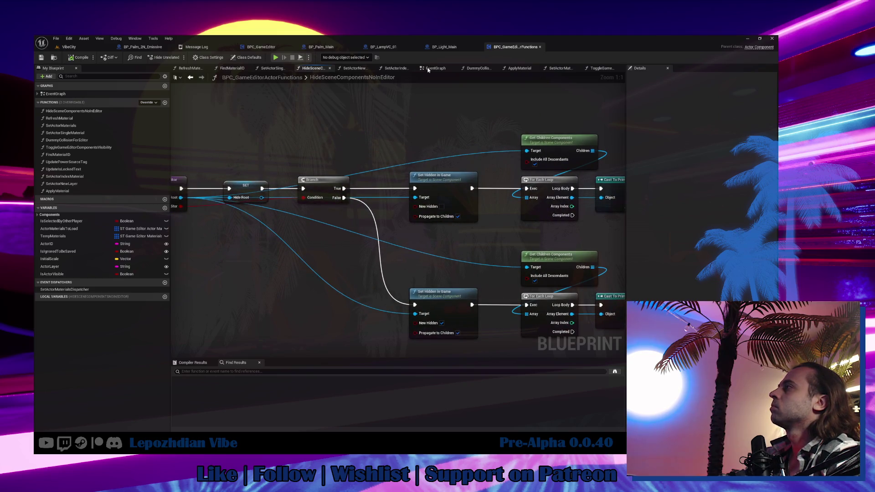
{"action": "left_click", "coordinate": [438, 48]}
{"action": "left_click", "coordinate": [387, 47]}
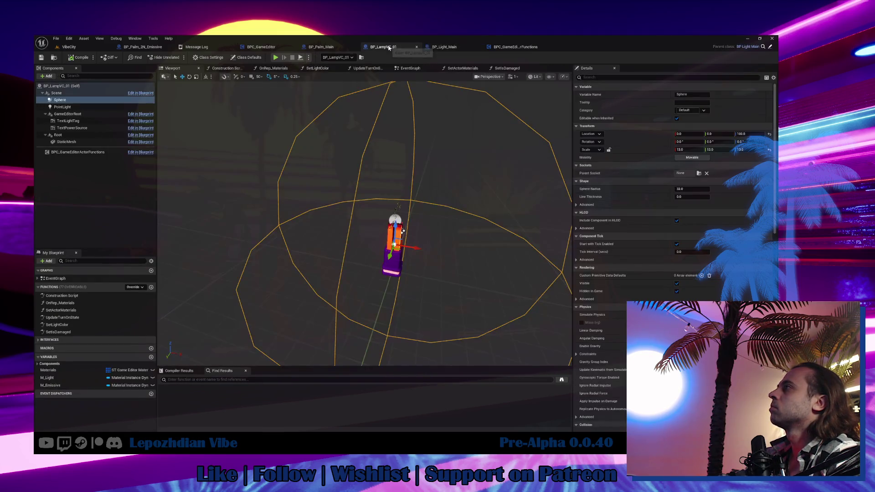
Back in the VibeCity level, save all modified assets.
{"action": "left_click", "coordinate": [63, 47]}
{"action": "left_click", "coordinate": [56, 38]}
{"action": "left_click", "coordinate": [87, 122]}
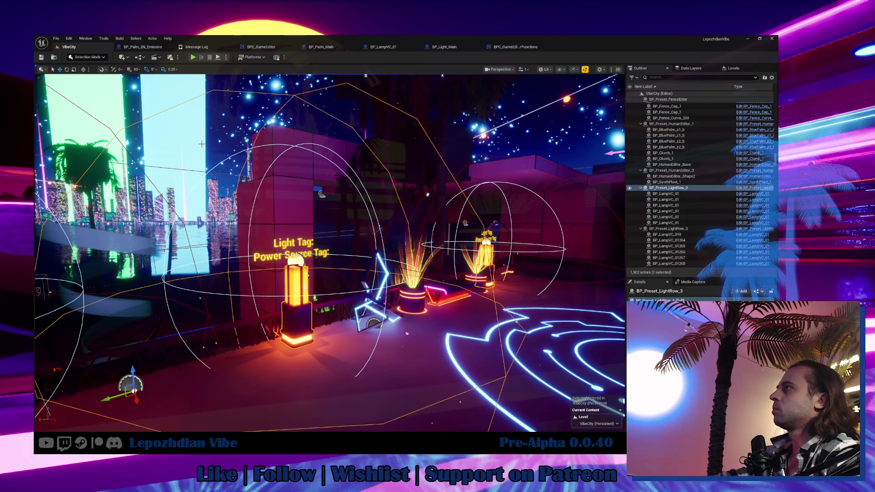
Toggle game view, select the BP_Preset_LightRow_3 lamp row and show the Levels list.
{"action": "mouse_move", "coordinate": [357, 290]}
{"action": "left_mouse_down"}
{"action": "mouse_move", "coordinate": [319, 282]}
{"action": "mouse_move", "coordinate": [357, 289]}
{"action": "left_mouse_up"}
{"action": "key", "text": "g"}
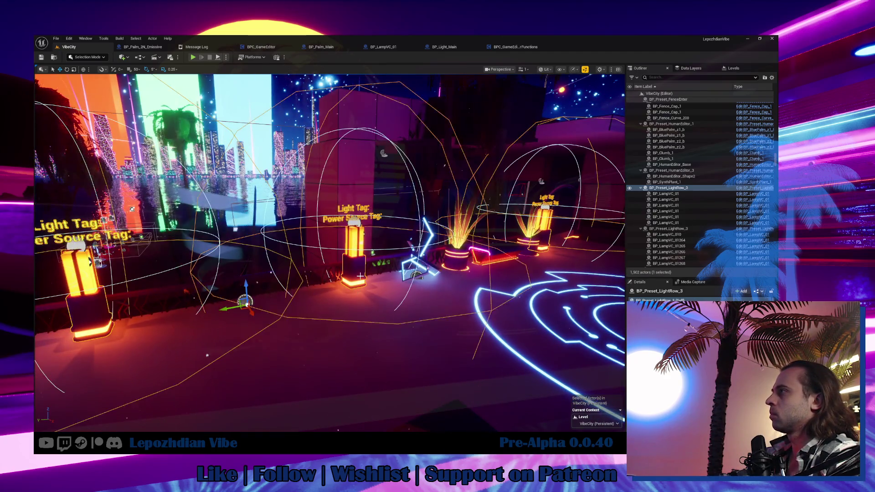
{"action": "key", "text": "h"}
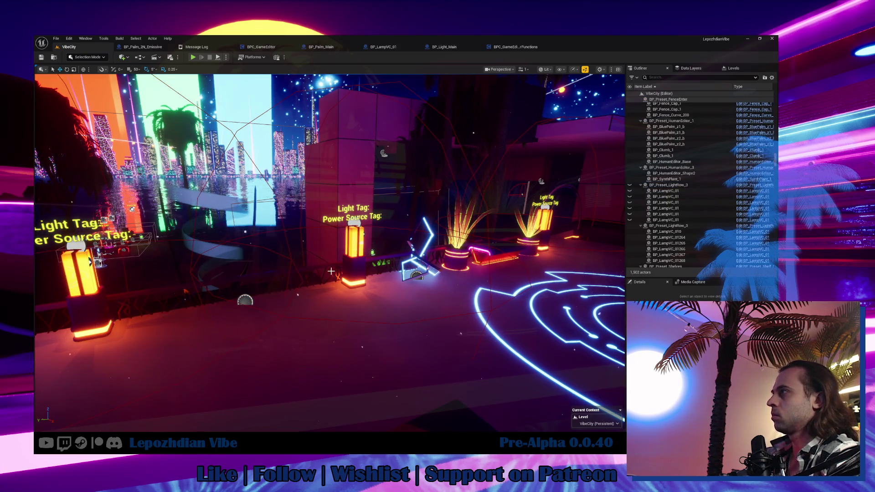
{"action": "left_click", "coordinate": [353, 264]}
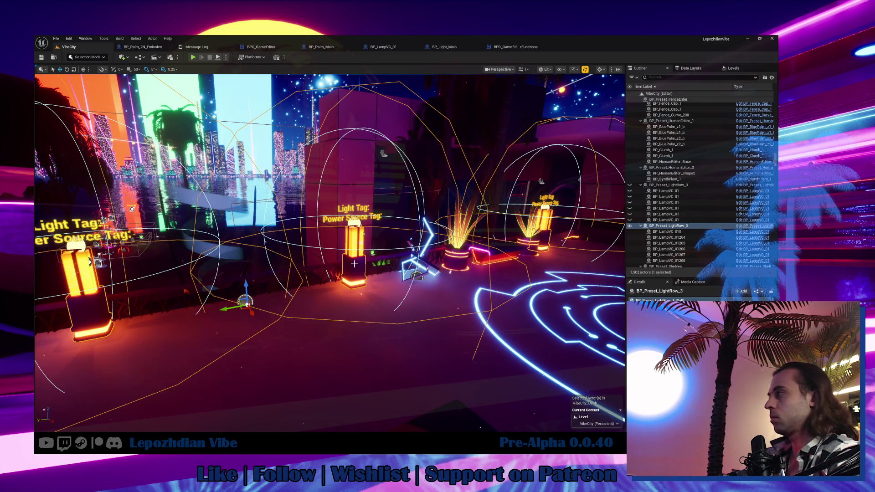
{"action": "left_click", "coordinate": [731, 68]}
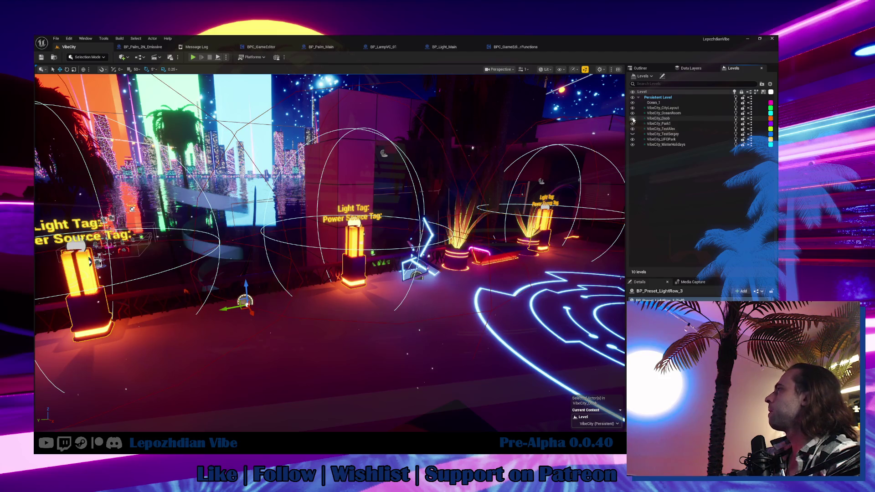
Hide the VibeCity_Osob and other sublevels, then make them all visible again.
{"action": "left_click", "coordinate": [633, 118]}
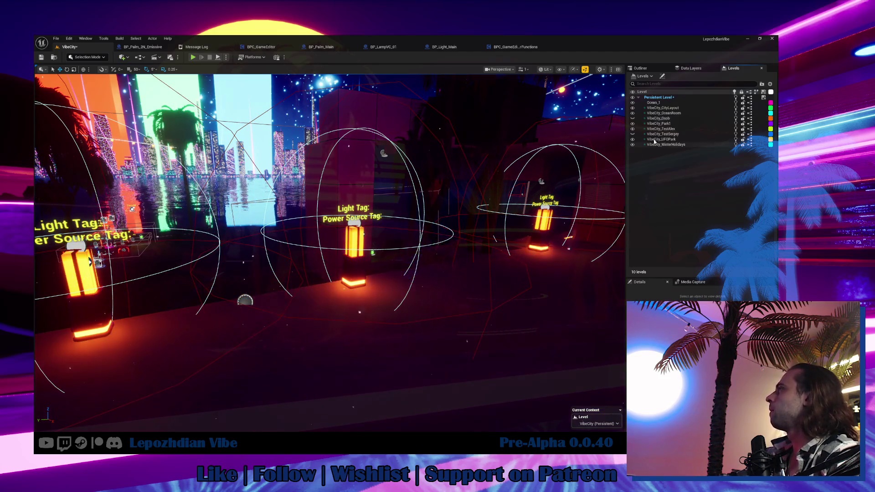
{"action": "left_click", "coordinate": [633, 122]}
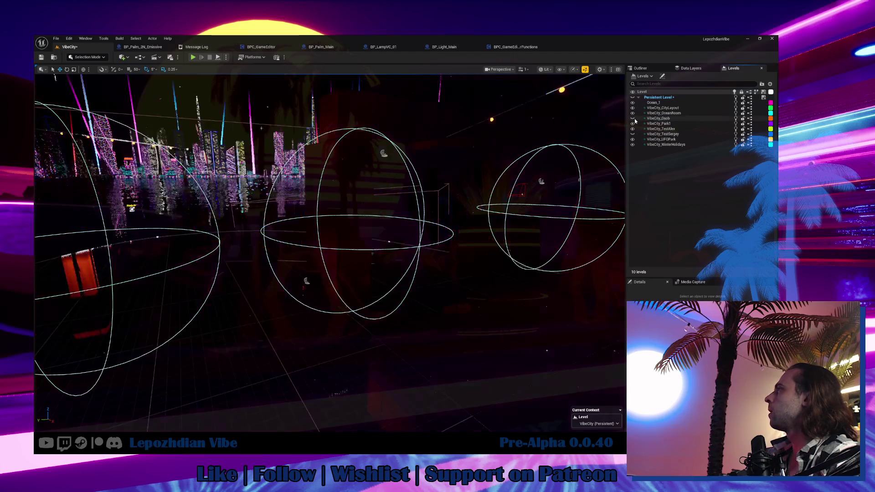
{"action": "left_click", "coordinate": [632, 119]}
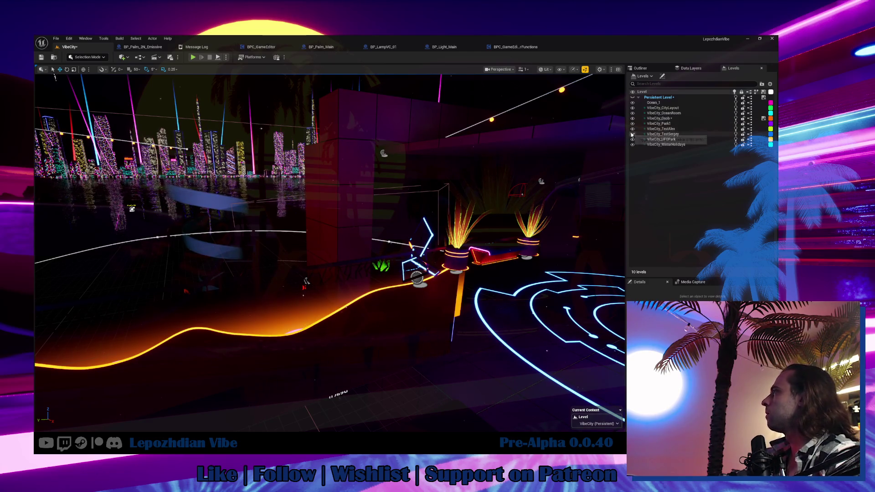
{"action": "left_click", "coordinate": [631, 102]}
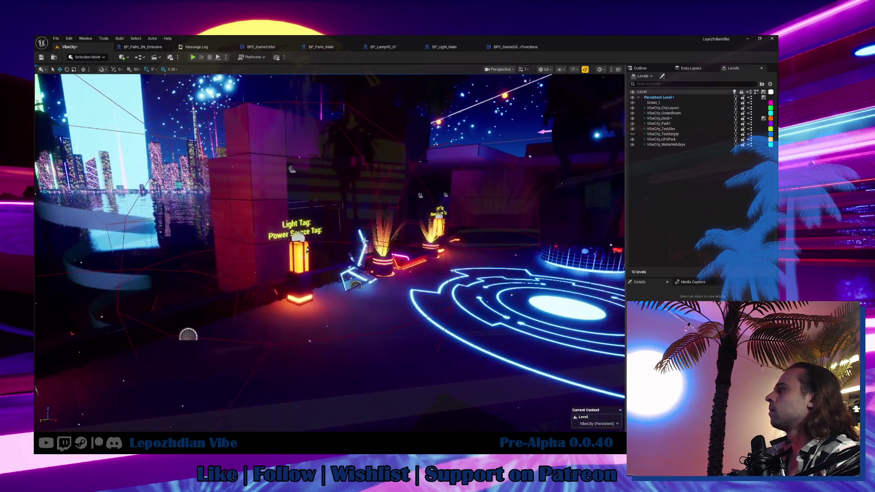
Select the BP_Preset_LightRow_3 lamp row and save the VibeCity map.
{"action": "left_click", "coordinate": [309, 256]}
{"action": "left_click", "coordinate": [308, 250]}
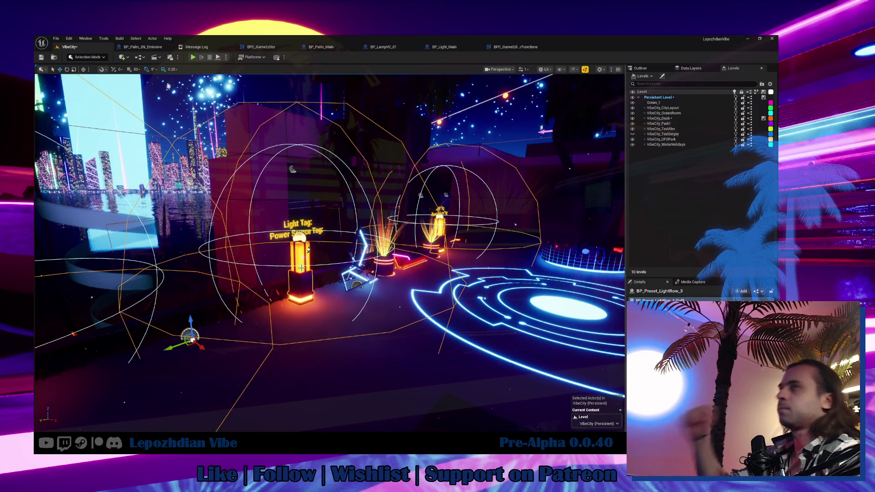
{"action": "left_click", "coordinate": [56, 39]}
{"action": "left_click", "coordinate": [73, 72]}
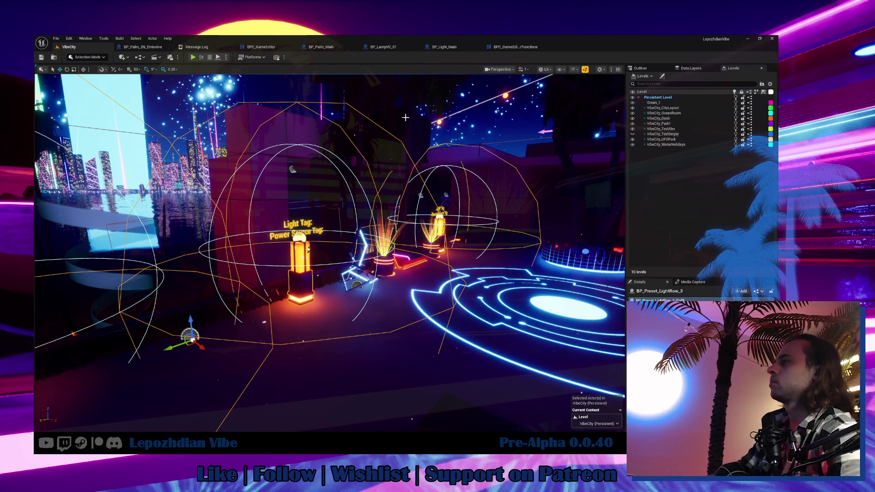
{"action": "key", "text": "ctrl+space"}
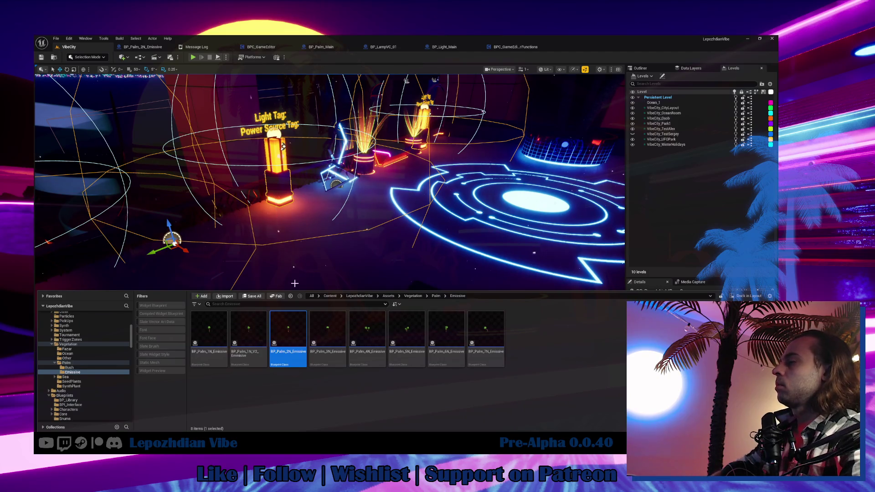
Search the top-level Content folder for 'comment' and pick the BPC_Commentator blueprint.
{"action": "scroll", "coordinate": [84, 355], "scroll_direction": "up", "scroll_amount": 10}
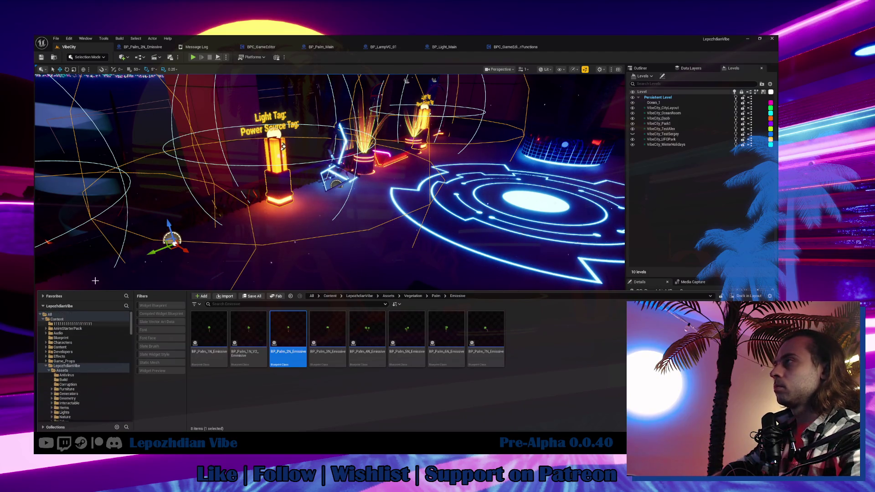
{"action": "key", "text": "ctrl+space"}
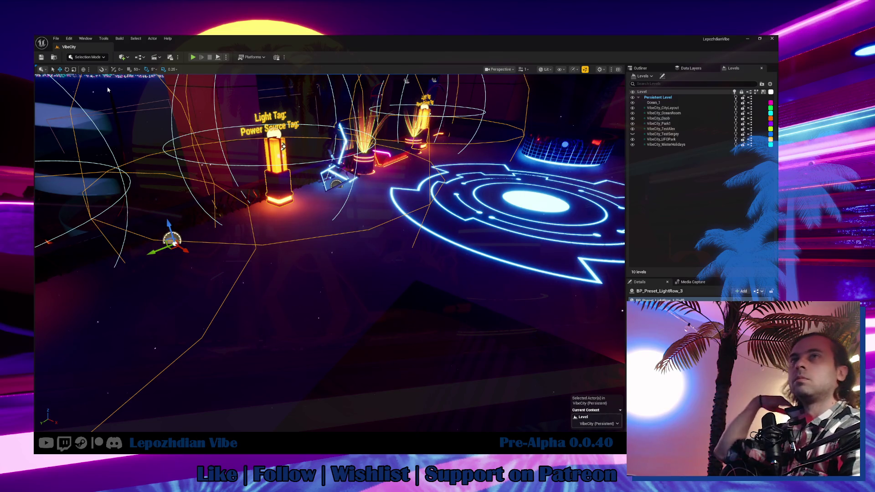
{"action": "key", "text": "ctrl+space"}
{"action": "left_click", "coordinate": [58, 319]}
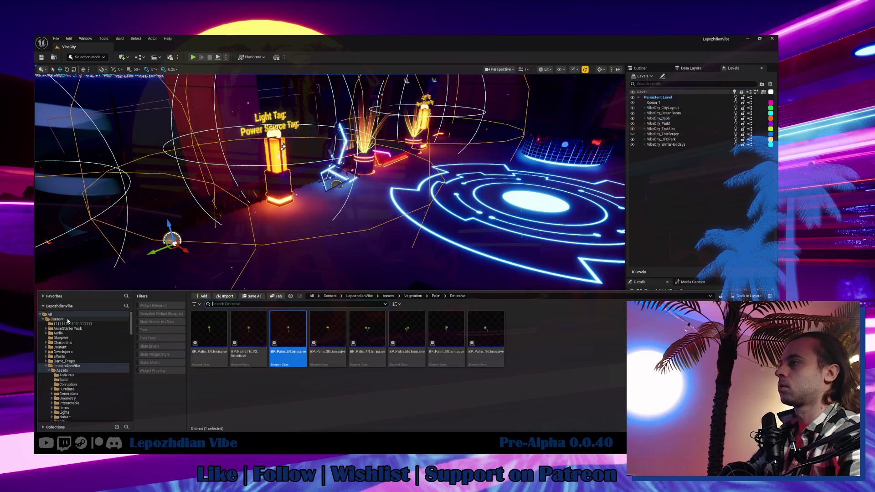
{"action": "left_click", "coordinate": [243, 304]}
{"action": "type", "text": "comment"}
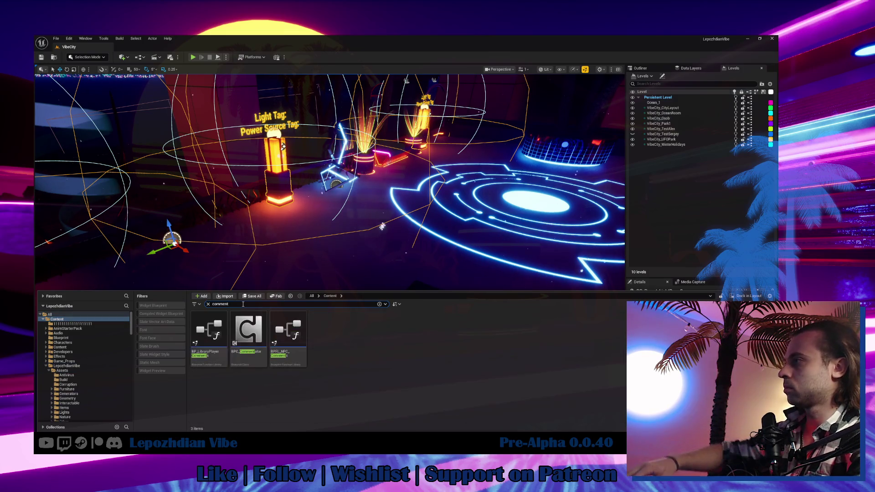
{"action": "left_click", "coordinate": [256, 345]}
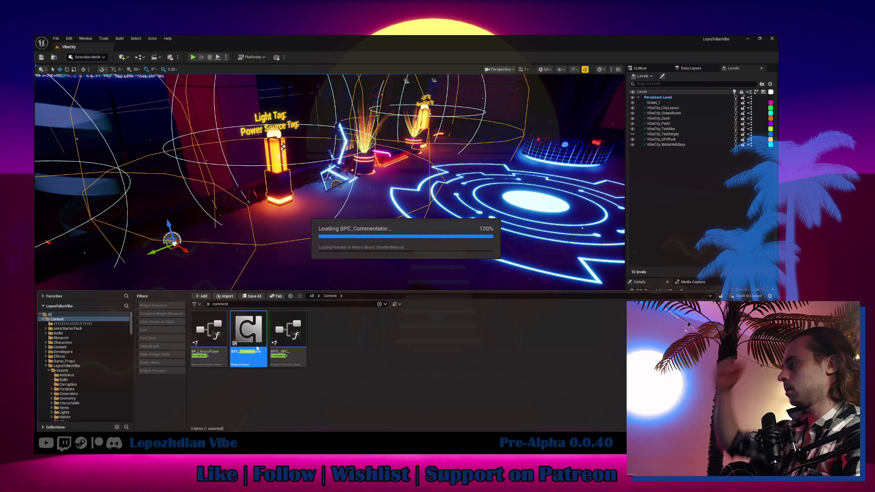
Give Client_ShowMessageOnScreen a new Anim Sequence input named Character Animation.
{"action": "double_click", "coordinate": [258, 348]}
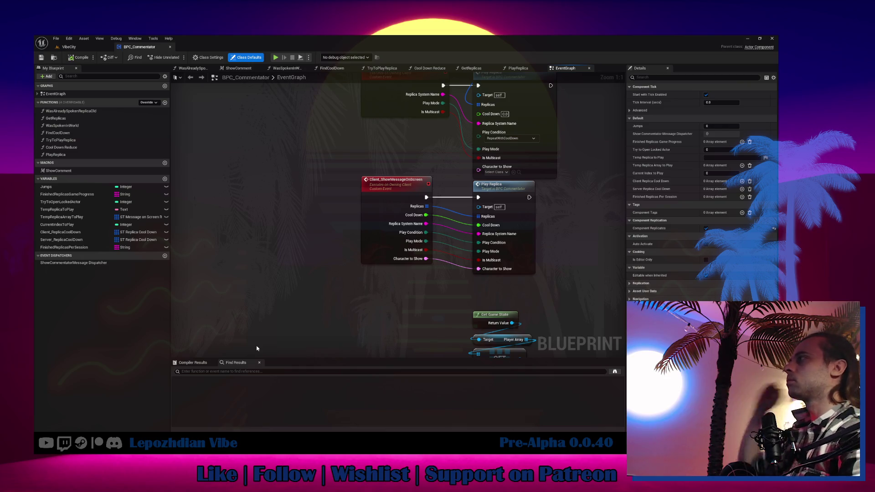
{"action": "left_click_drag", "start_coordinate": [436, 277], "coordinate": [393, 274]}
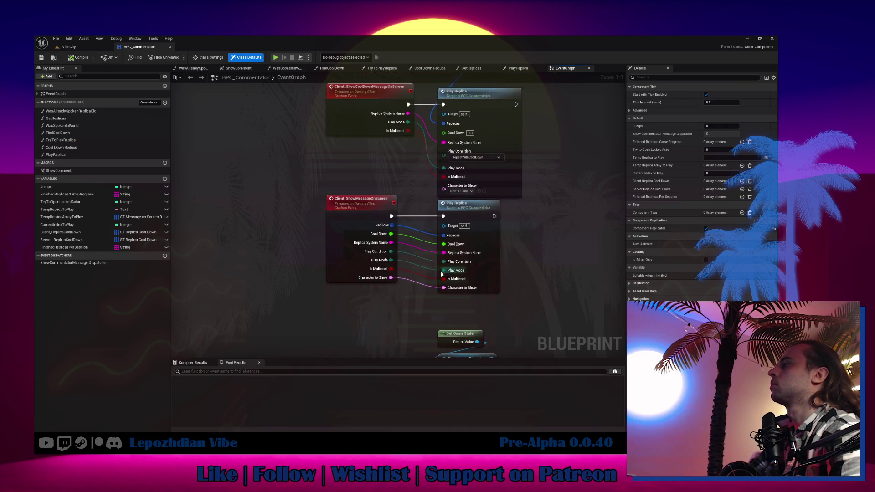
{"action": "left_click", "coordinate": [355, 262]}
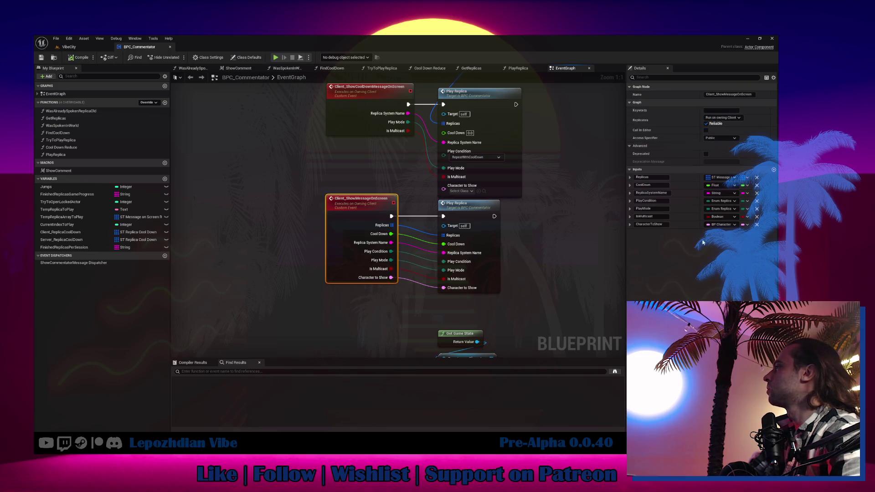
{"action": "left_click", "coordinate": [773, 170]}
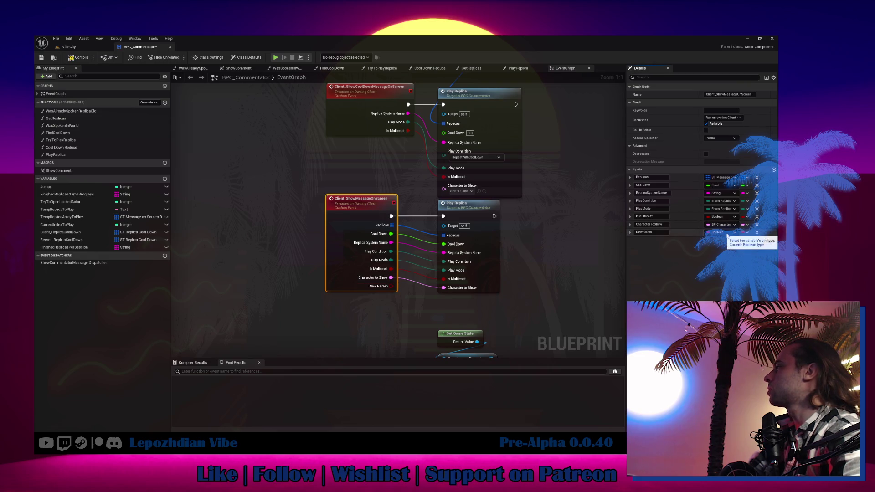
{"action": "left_click", "coordinate": [726, 233]}
{"action": "type", "text": "anim"}
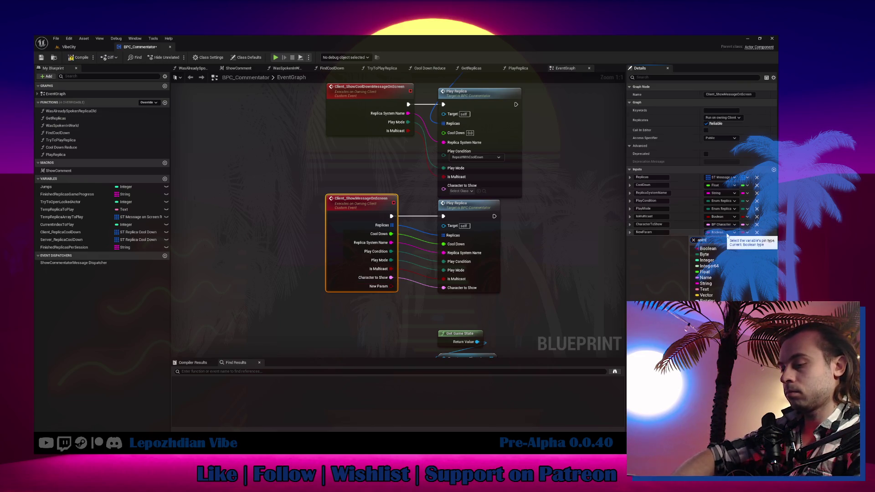
{"action": "type", "text": " sequ"}
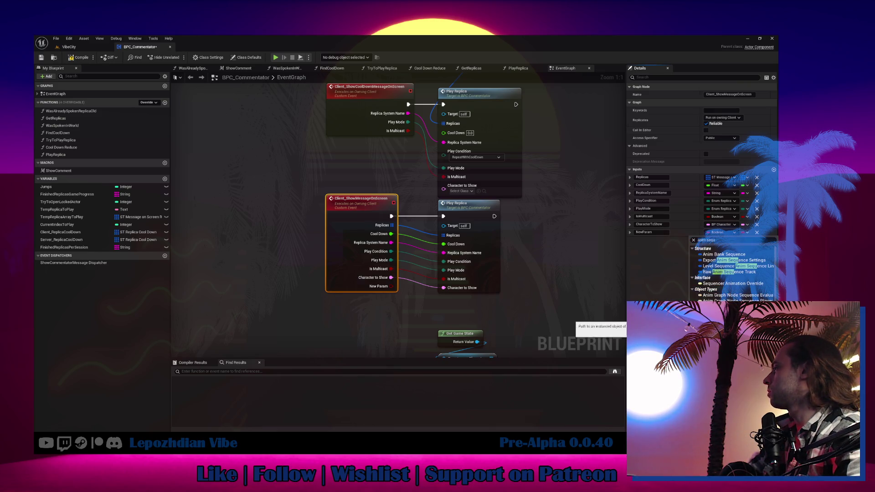
{"action": "key", "text": "Escape"}
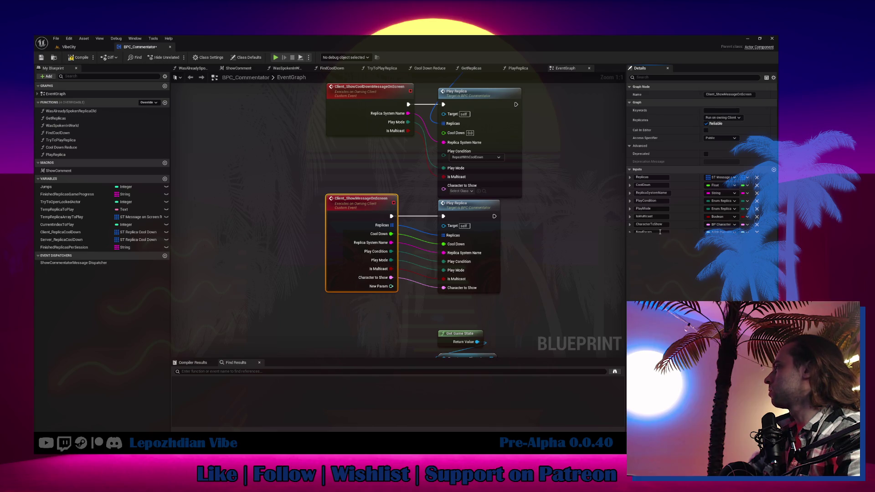
{"action": "left_click", "coordinate": [661, 232]}
{"action": "type", "text": "Charact"}
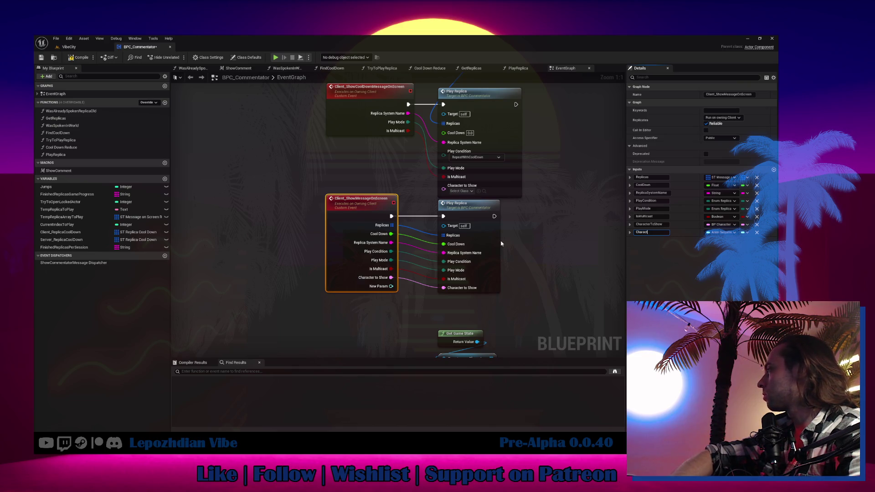
{"action": "type", "text": "rerAnimation"}
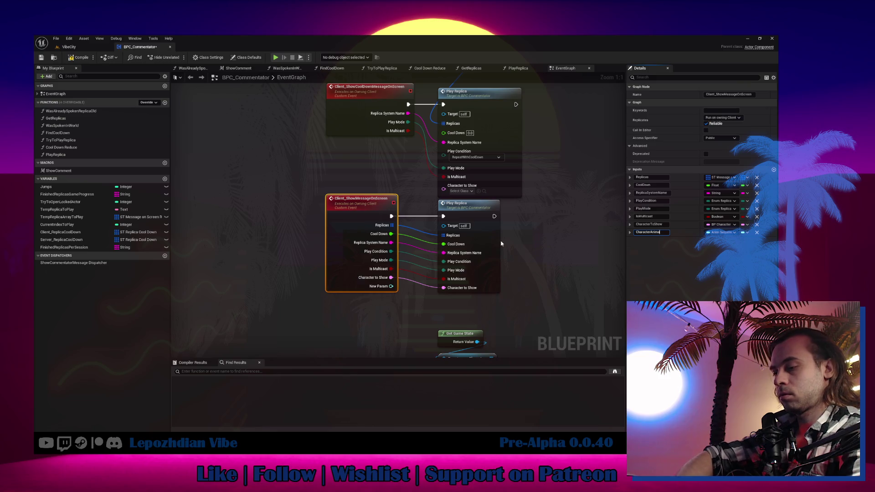
{"action": "key", "text": "Return"}
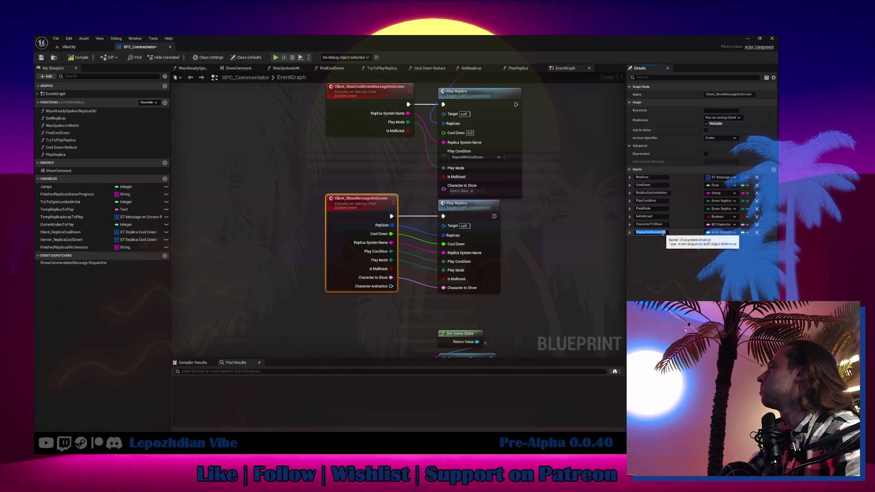
Add a CharacterAnimation input to Play Replica and wire the event's Character Animation into it.
{"action": "left_click", "coordinate": [493, 260]}
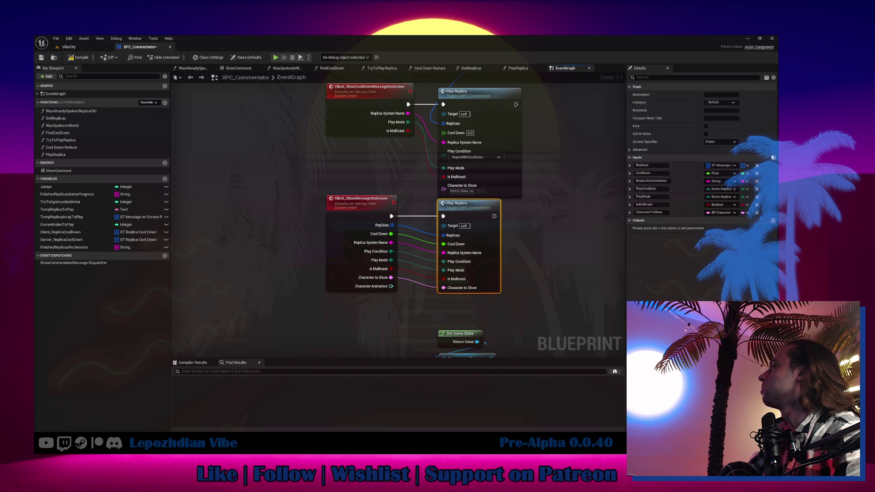
{"action": "left_click", "coordinate": [773, 158]}
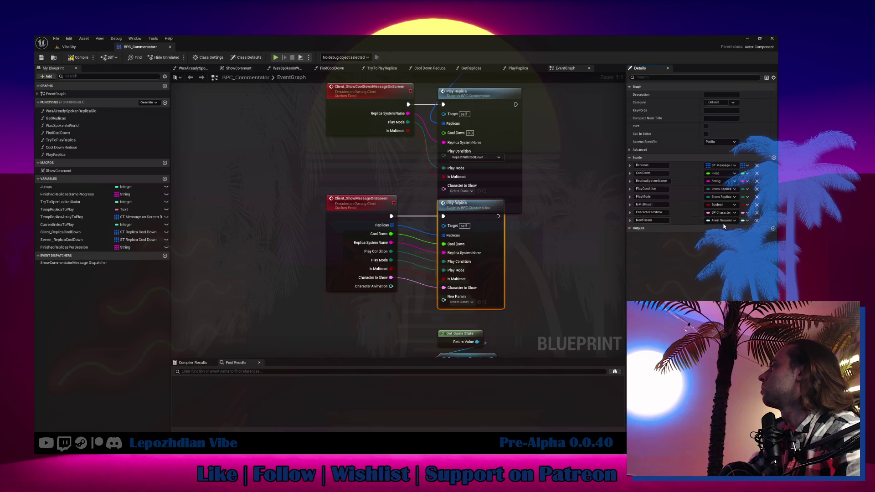
{"action": "type", "text": "CharacterAnimation"}
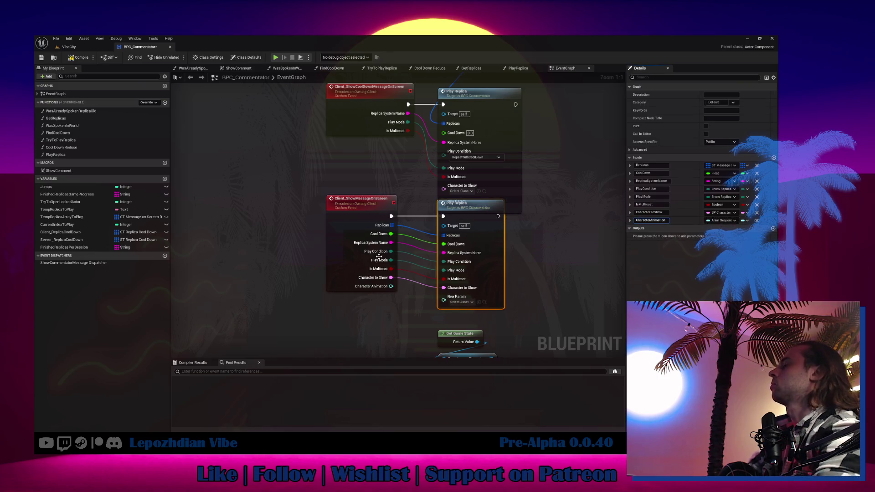
{"action": "key", "text": "Return"}
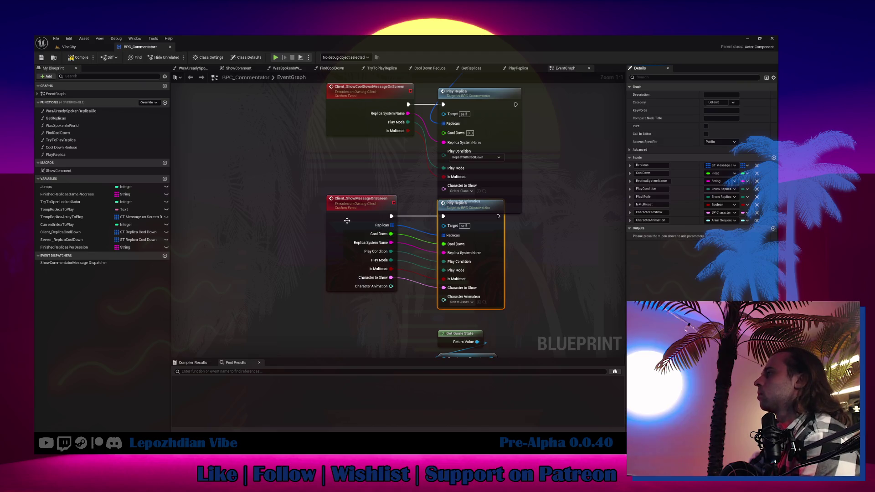
{"action": "left_click", "coordinate": [348, 221]}
{"action": "left_click_drag", "start_coordinate": [443, 299], "coordinate": [390, 287]}
Rearrange the cooldown event nodes, pass Character to Show into Play Replica, and compile.
{"action": "left_click_drag", "start_coordinate": [531, 147], "coordinate": [493, 212]}
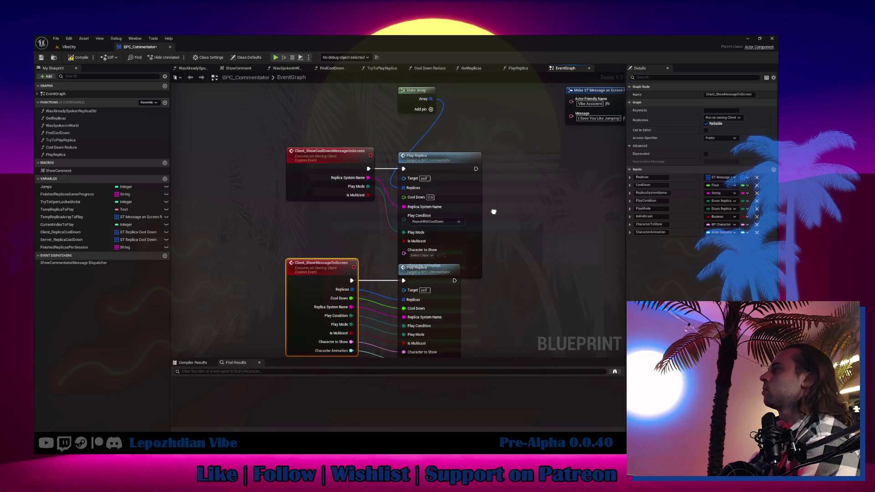
{"action": "left_click_drag", "start_coordinate": [401, 111], "coordinate": [403, 142]}
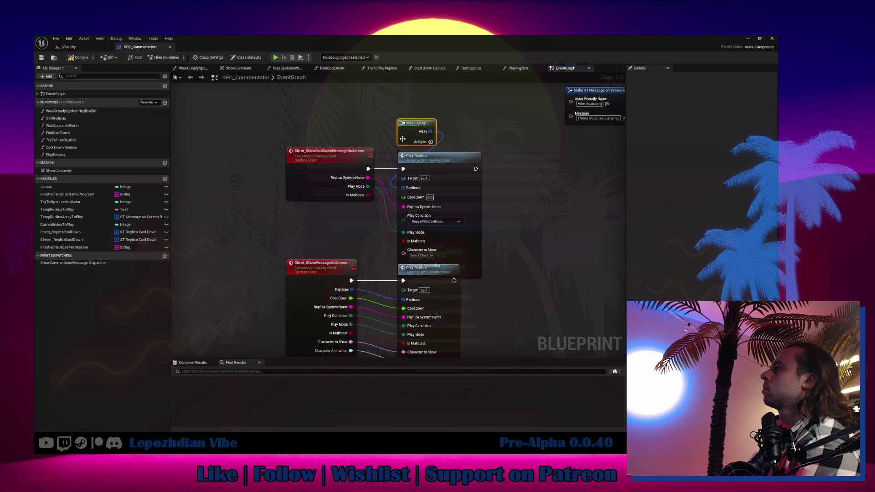
{"action": "scroll", "coordinate": [373, 175], "scroll_direction": "down", "scroll_amount": 1}
{"action": "left_click_drag", "start_coordinate": [291, 141], "coordinate": [472, 246]}
{"action": "left_click_drag", "start_coordinate": [399, 247], "coordinate": [398, 214]}
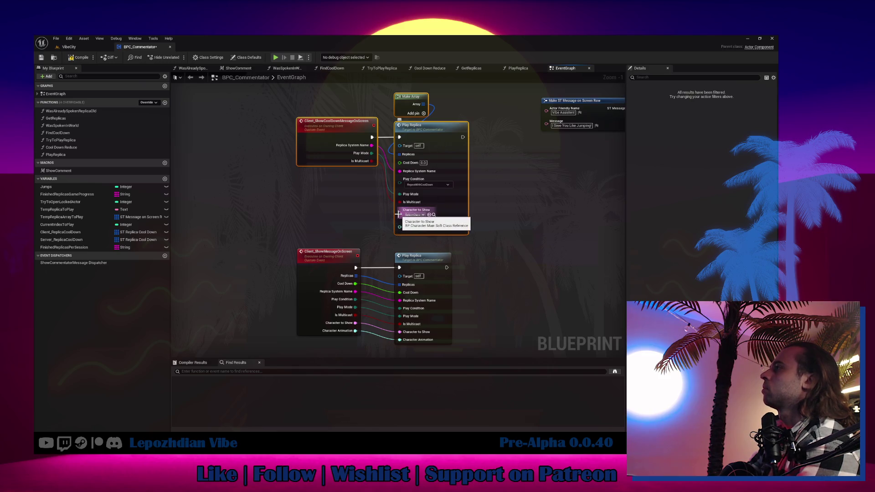
{"action": "mouse_move", "coordinate": [398, 214]}
{"action": "left_mouse_down"}
{"action": "mouse_move", "coordinate": [316, 154]}
{"action": "mouse_move", "coordinate": [337, 175]}
{"action": "left_mouse_up"}
{"action": "scroll", "coordinate": [501, 241], "scroll_direction": "down", "scroll_amount": 3}
{"action": "mouse_move", "coordinate": [471, 201]}
{"action": "left_mouse_down"}
{"action": "mouse_move", "coordinate": [482, 121]}
{"action": "mouse_move", "coordinate": [474, 60]}
{"action": "mouse_move", "coordinate": [410, 141]}
{"action": "mouse_move", "coordinate": [410, 160]}
{"action": "left_mouse_up"}
{"action": "left_click", "coordinate": [83, 59]}
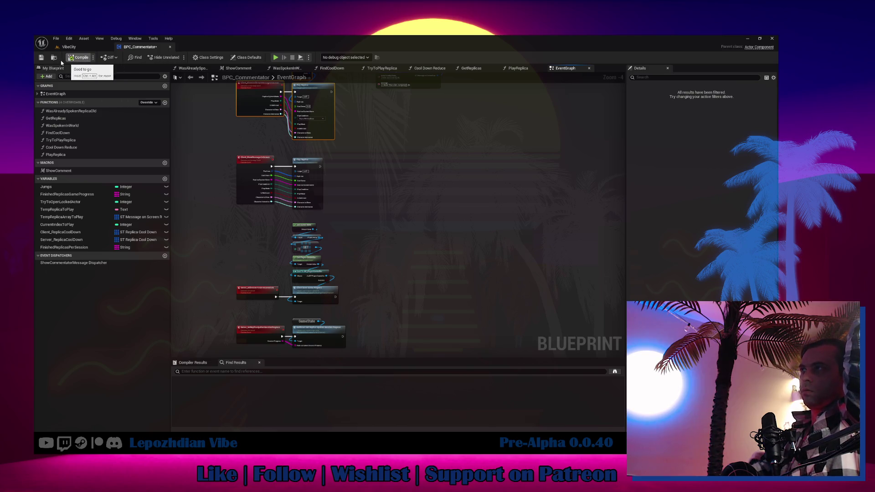
Save BPC_Commentator and open its ShowComment macro graph.
{"action": "left_click", "coordinate": [41, 58]}
{"action": "mouse_move", "coordinate": [436, 172]}
{"action": "left_mouse_down"}
{"action": "mouse_move", "coordinate": [453, 211]}
{"action": "mouse_move", "coordinate": [422, 287]}
{"action": "left_mouse_up"}
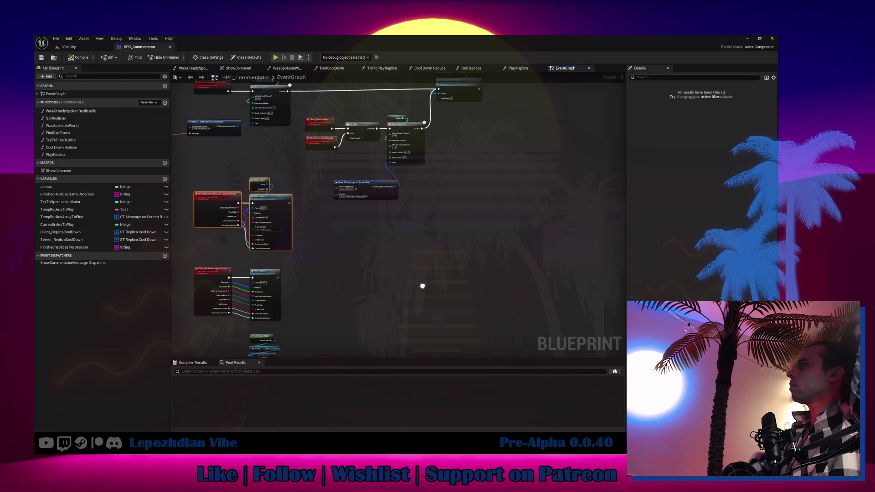
{"action": "scroll", "coordinate": [355, 206], "scroll_direction": "up", "scroll_amount": 3}
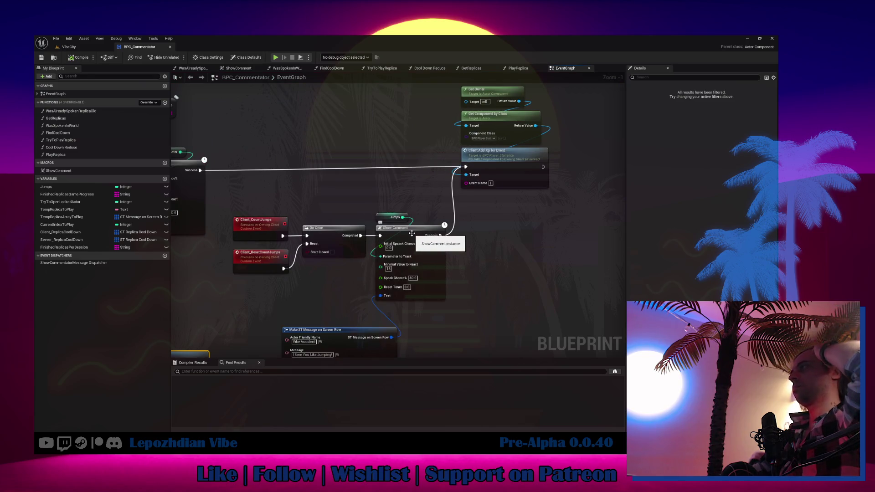
{"action": "double_click", "coordinate": [412, 233]}
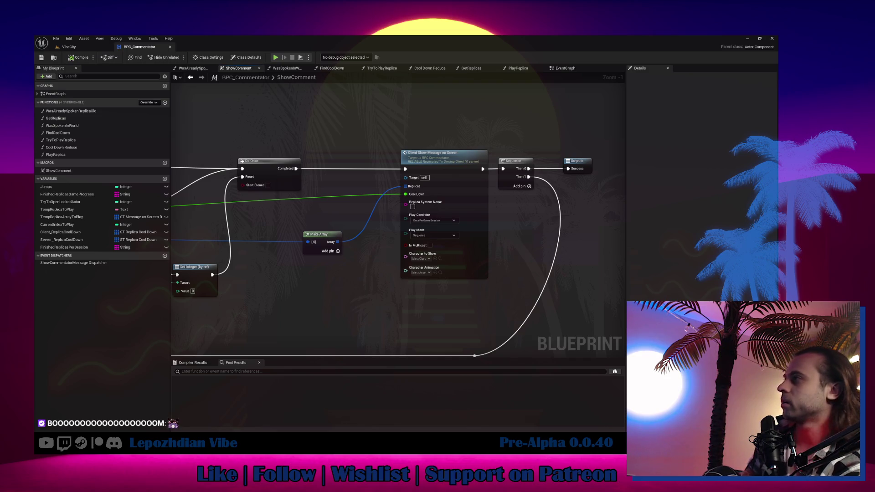
Shift the Client Show Message on Screen, Sequence, Outputs and Make Array nodes slightly left.
{"action": "left_click_drag", "start_coordinate": [434, 119], "coordinate": [582, 221]}
{"action": "scroll", "coordinate": [433, 162], "scroll_direction": "up", "scroll_amount": 1}
{"action": "left_click_drag", "start_coordinate": [433, 161], "coordinate": [390, 162]}
{"action": "left_click_drag", "start_coordinate": [312, 246], "coordinate": [241, 246]}
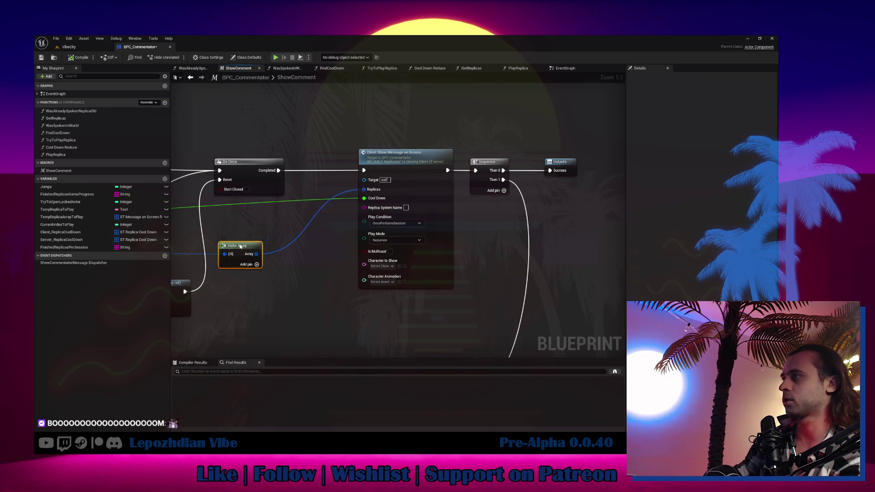
{"action": "mouse_move", "coordinate": [373, 112]}
{"action": "left_mouse_down"}
{"action": "mouse_move", "coordinate": [404, 147]}
{"action": "mouse_move", "coordinate": [572, 256]}
{"action": "mouse_move", "coordinate": [582, 386]}
{"action": "left_mouse_up"}
{"action": "scroll", "coordinate": [501, 204], "scroll_direction": "down", "scroll_amount": 2}
{"action": "scroll", "coordinate": [406, 157], "scroll_direction": "up", "scroll_amount": 3}
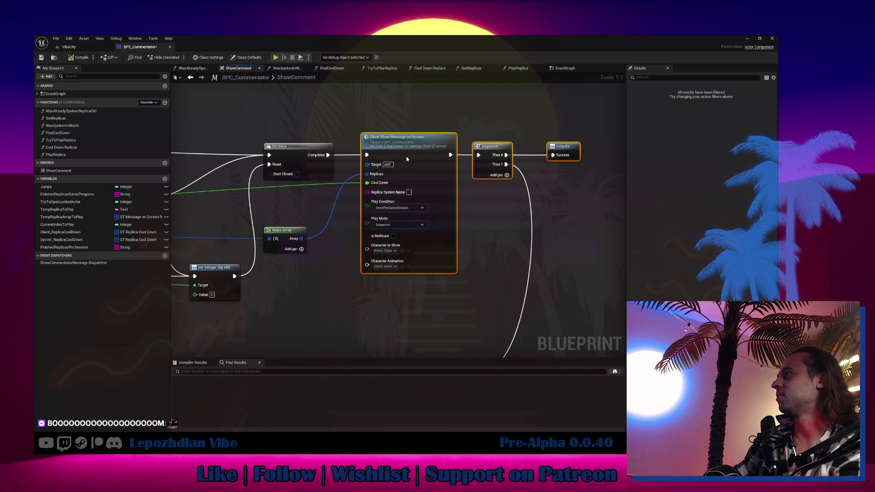
{"action": "left_click_drag", "start_coordinate": [405, 157], "coordinate": [402, 157]}
{"action": "left_click", "coordinate": [319, 255]}
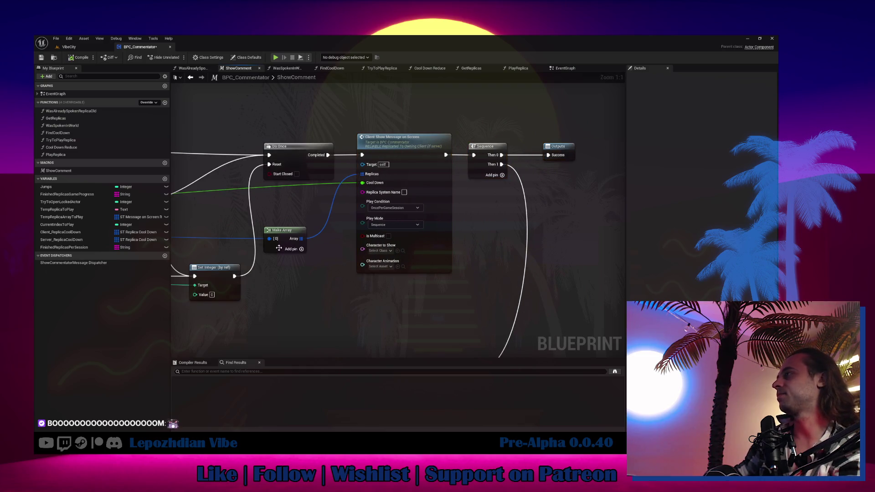
{"action": "mouse_move", "coordinate": [288, 230]}
{"action": "left_mouse_down"}
{"action": "mouse_move", "coordinate": [306, 222]}
{"action": "mouse_move", "coordinate": [288, 225]}
{"action": "left_mouse_up"}
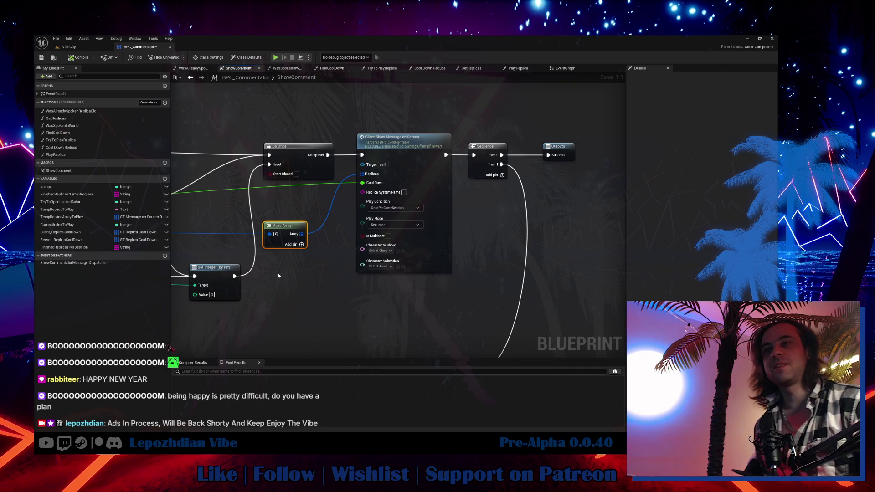
Save BPC_Commentator and return to the VibeCity level viewport.
{"action": "key", "text": "ctrl+Tab"}
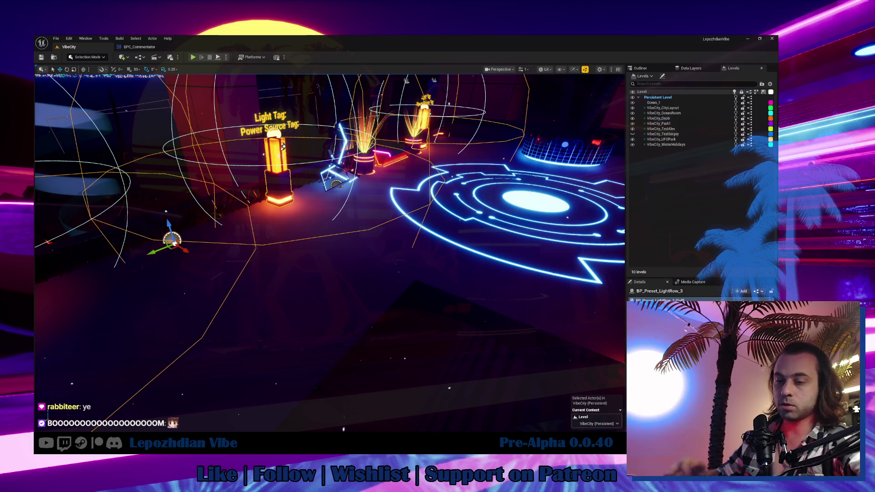
Fly the viewport toward the neon skyline wall and start Play in Editor with Alt+P.
{"action": "mouse_move", "coordinate": [283, 146]}
{"action": "left_mouse_down"}
{"action": "mouse_move", "coordinate": [405, 226]}
{"action": "mouse_move", "coordinate": [360, 231]}
{"action": "left_mouse_up"}
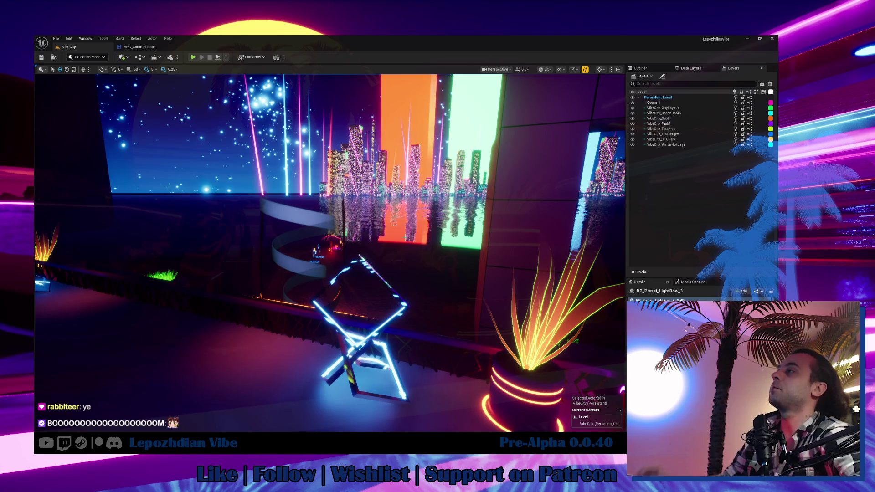
{"action": "mouse_move", "coordinate": [406, 237]}
{"action": "left_mouse_down"}
{"action": "mouse_move", "coordinate": [424, 210]}
{"action": "mouse_move", "coordinate": [414, 202]}
{"action": "left_mouse_up"}
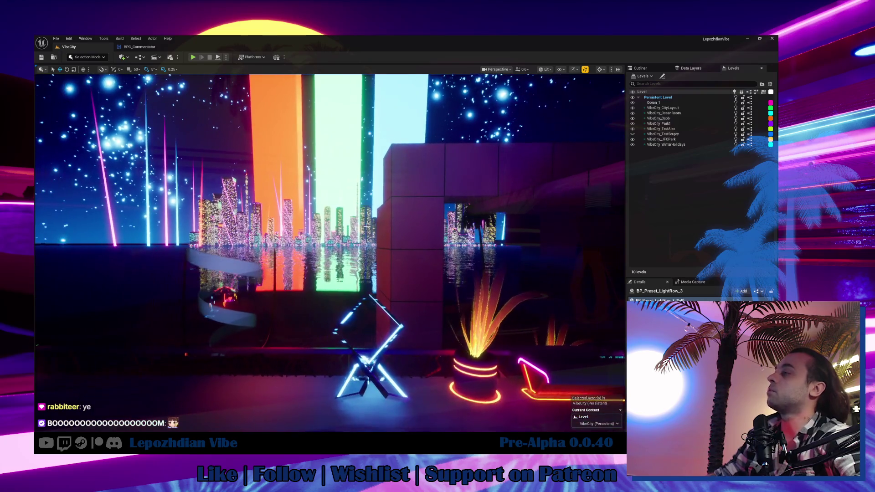
{"action": "mouse_move", "coordinate": [292, 227]}
{"action": "left_mouse_down"}
{"action": "mouse_move", "coordinate": [273, 232]}
{"action": "mouse_move", "coordinate": [292, 226]}
{"action": "left_mouse_up"}
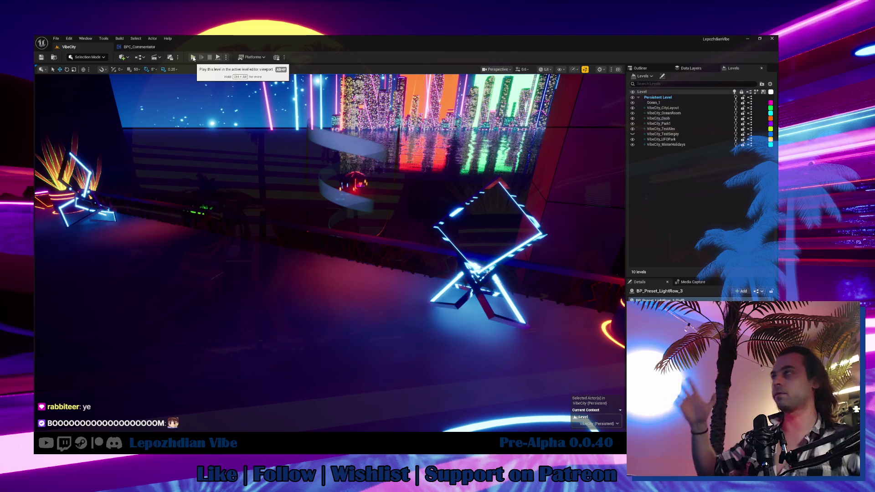
{"action": "key", "text": "alt+p"}
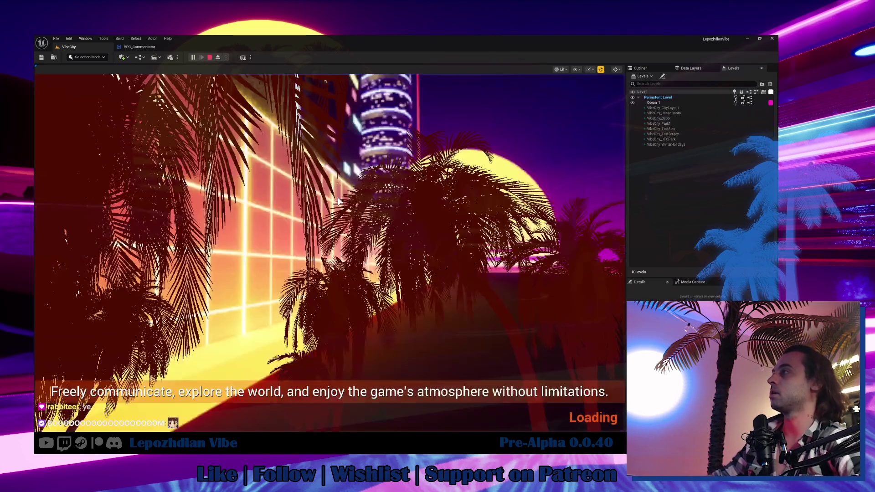
Walk up to the coloured panels and open the character appearance customization.
{"action": "key", "text": "w"}
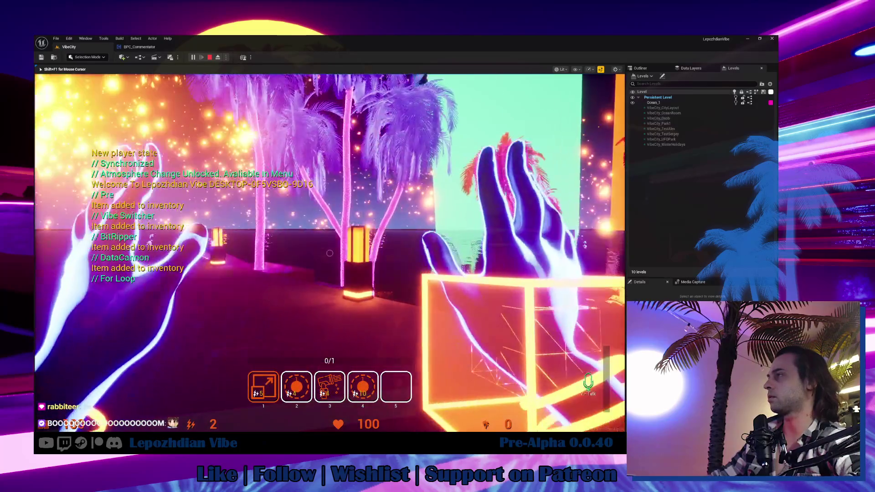
{"action": "key", "text": "w"}
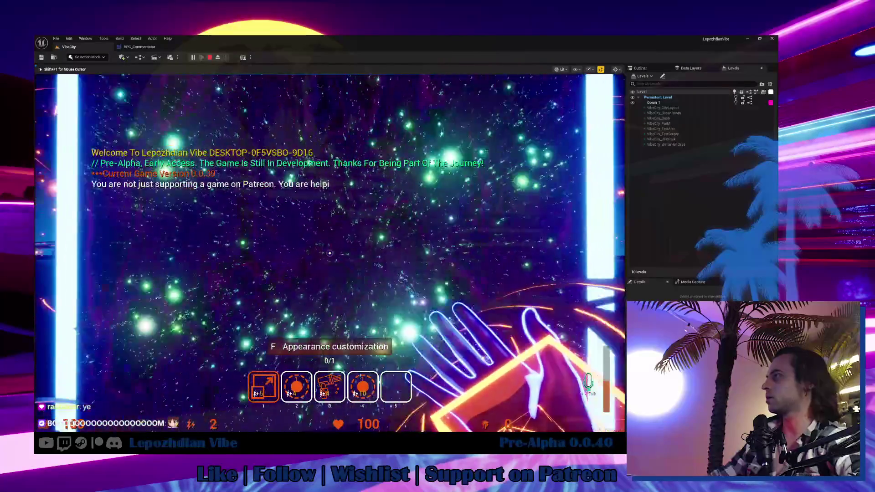
{"action": "key", "text": "e"}
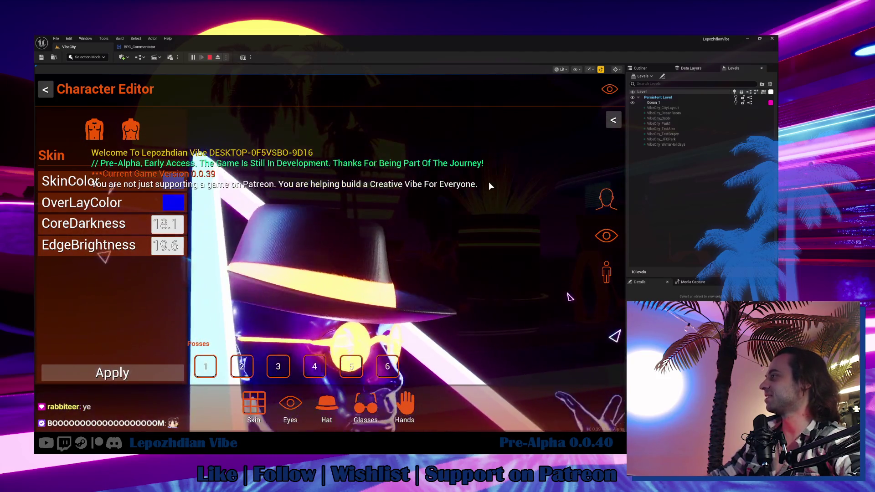
Try hats on both bodies, then apply the orange helmet on the female character.
{"action": "left_click", "coordinate": [605, 274]}
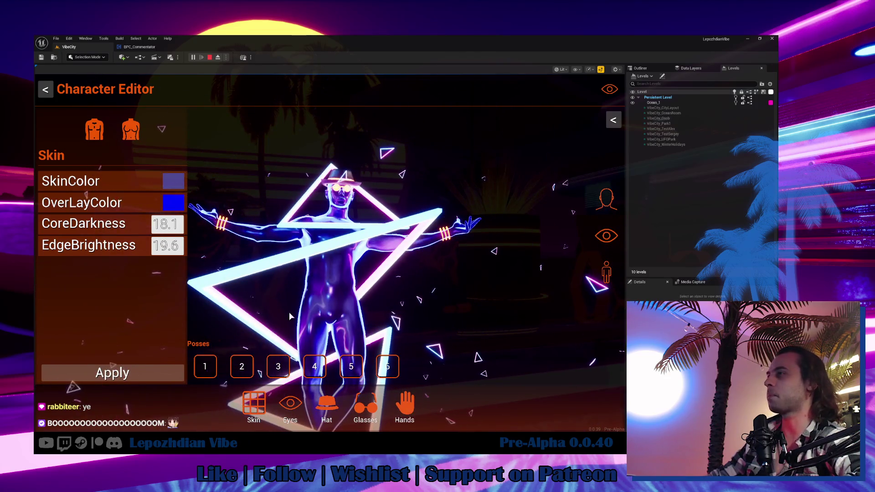
{"action": "left_click", "coordinate": [326, 396]}
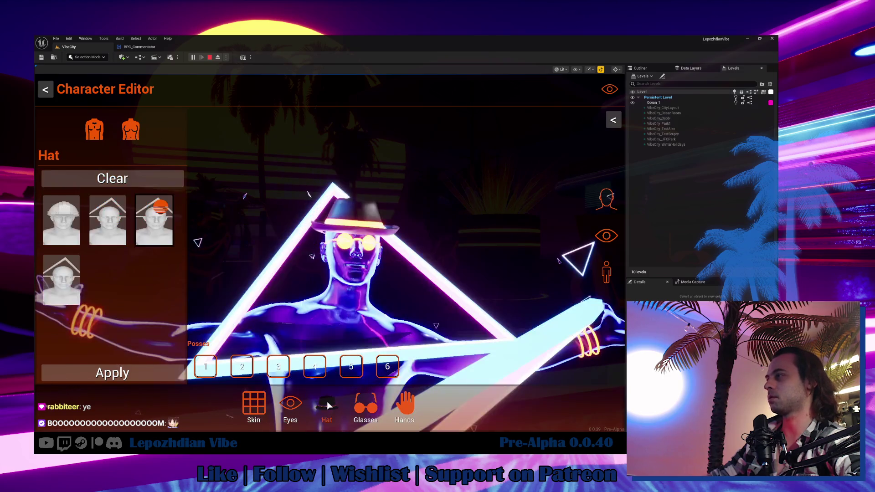
{"action": "left_click", "coordinate": [68, 281]}
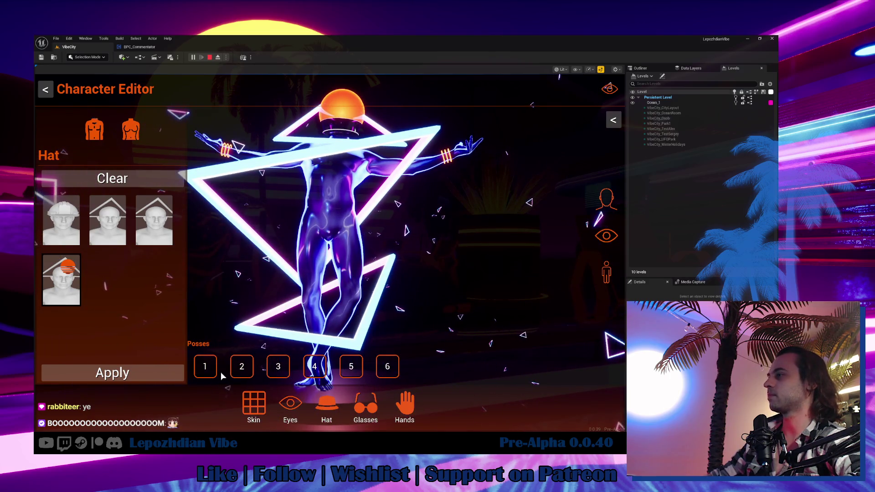
{"action": "left_click", "coordinate": [130, 137]}
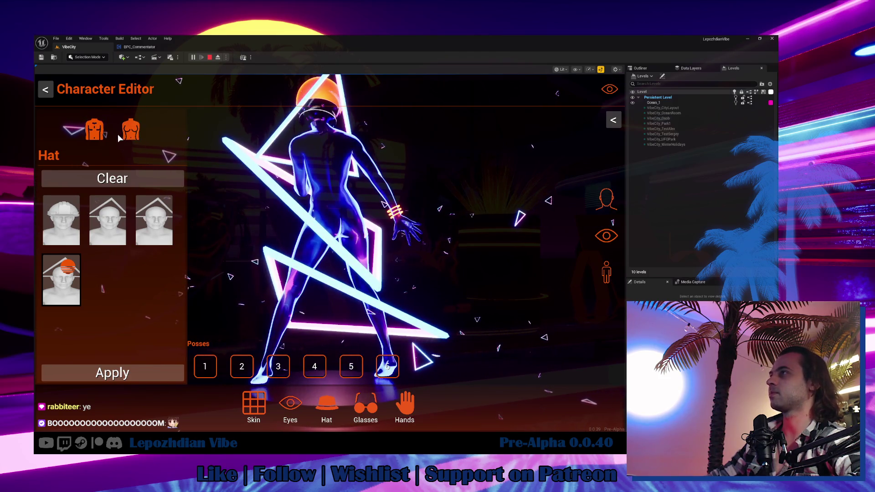
{"action": "left_click", "coordinate": [157, 209]}
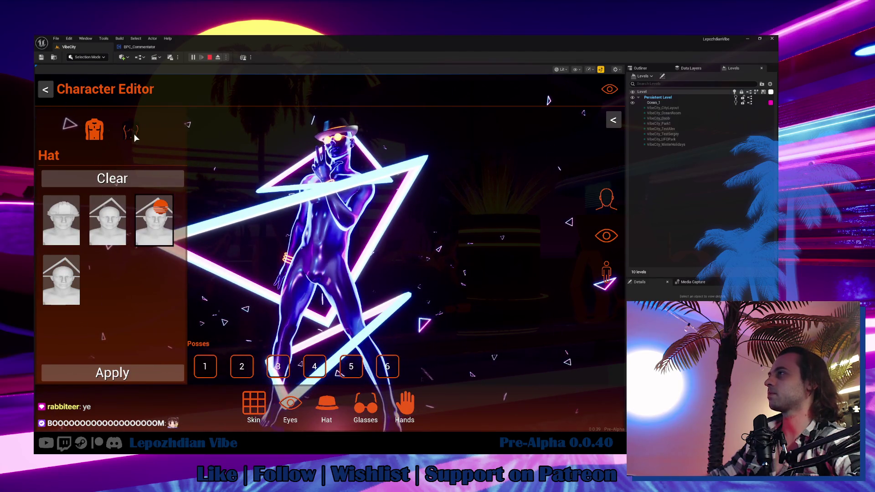
{"action": "left_click", "coordinate": [68, 278]}
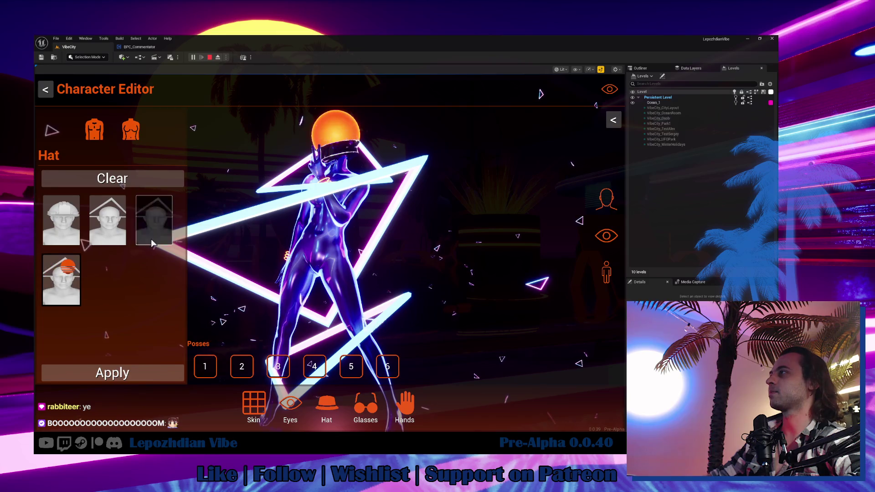
{"action": "left_click", "coordinate": [143, 372]}
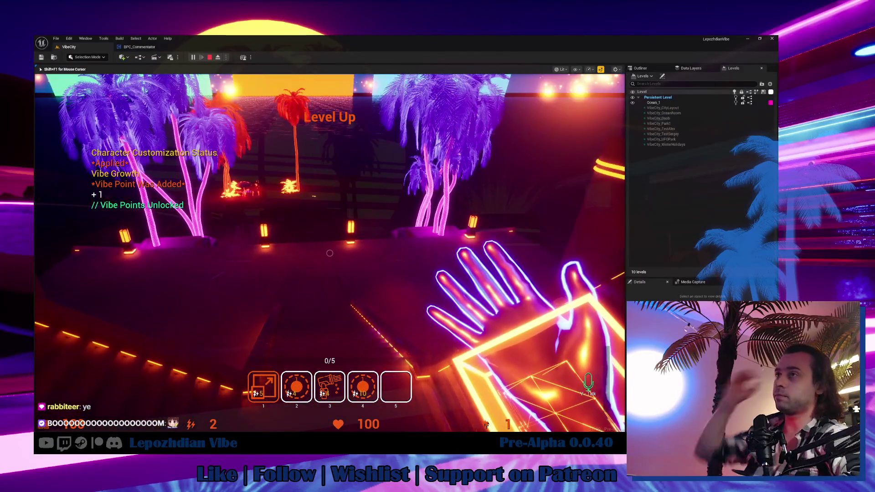
{"action": "key", "text": "d"}
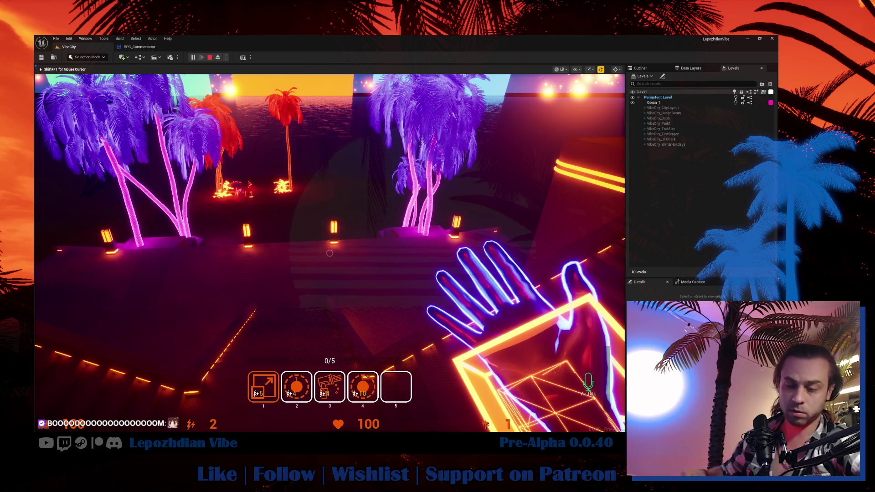
{"action": "mouse_move", "coordinate": [330, 253]}
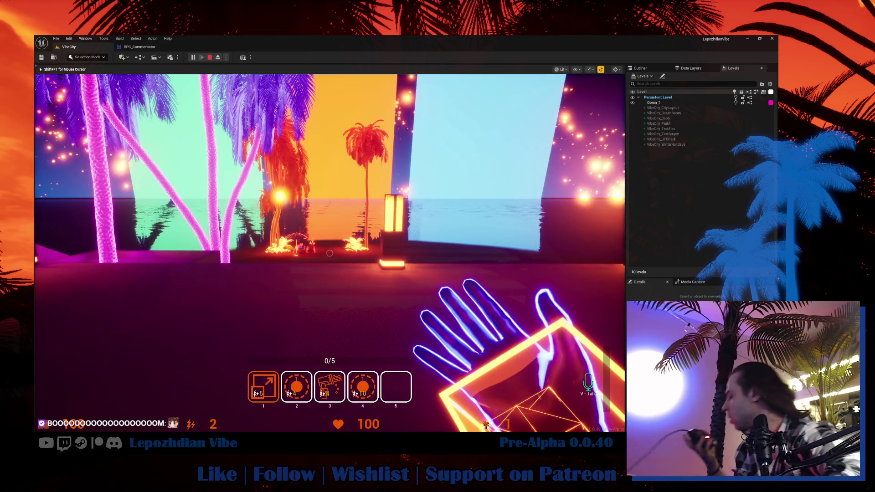
Launch the in-game build editor from page 2 of the main menu.
{"action": "key", "text": "Tab"}
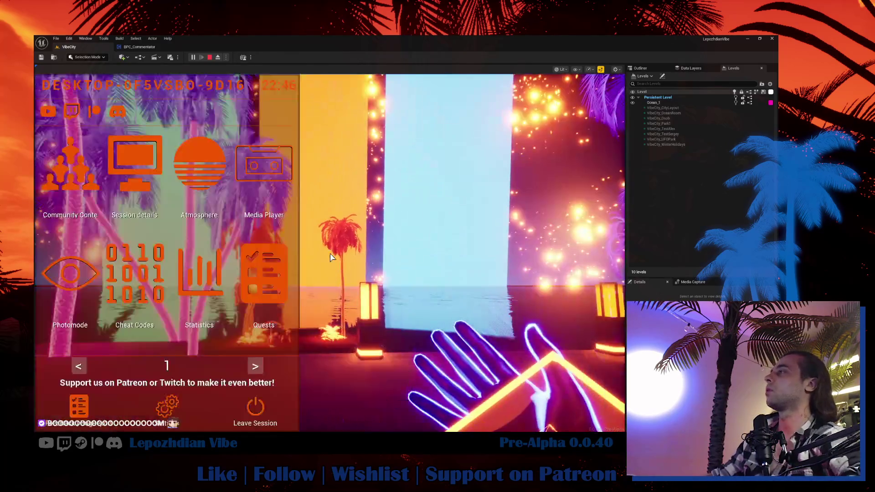
{"action": "left_click", "coordinate": [251, 368]}
{"action": "left_click", "coordinate": [229, 283]}
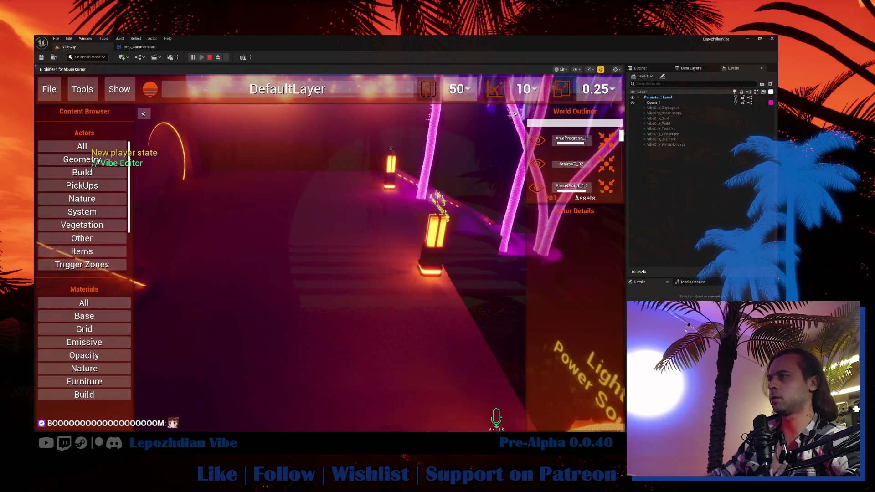
{"action": "key", "text": "shift+F1"}
Drag Emissive_Base from Materials > Emissive onto the stairs and Dots onto the floor.
{"action": "left_click", "coordinate": [92, 342]}
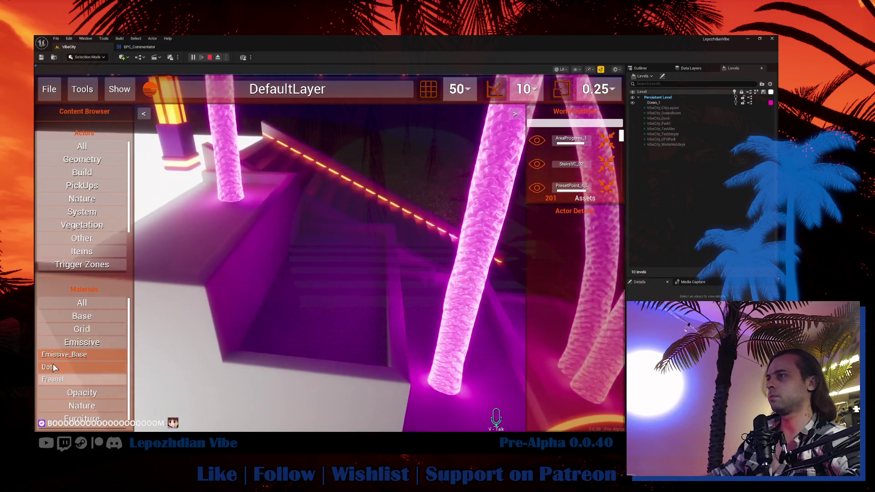
{"action": "mouse_move", "coordinate": [64, 354]}
{"action": "left_mouse_down"}
{"action": "mouse_move", "coordinate": [136, 349]}
{"action": "mouse_move", "coordinate": [340, 286]}
{"action": "left_mouse_up"}
{"action": "left_click_drag", "start_coordinate": [87, 355], "coordinate": [278, 201]}
{"action": "key", "text": "shift+F1"}
{"action": "mouse_move", "coordinate": [64, 354]}
{"action": "left_mouse_down"}
{"action": "mouse_move", "coordinate": [312, 359]}
{"action": "mouse_move", "coordinate": [313, 349]}
{"action": "left_mouse_up"}
{"action": "left_click_drag", "start_coordinate": [106, 355], "coordinate": [256, 306]}
{"action": "left_click_drag", "start_coordinate": [252, 242], "coordinate": [252, 242]}
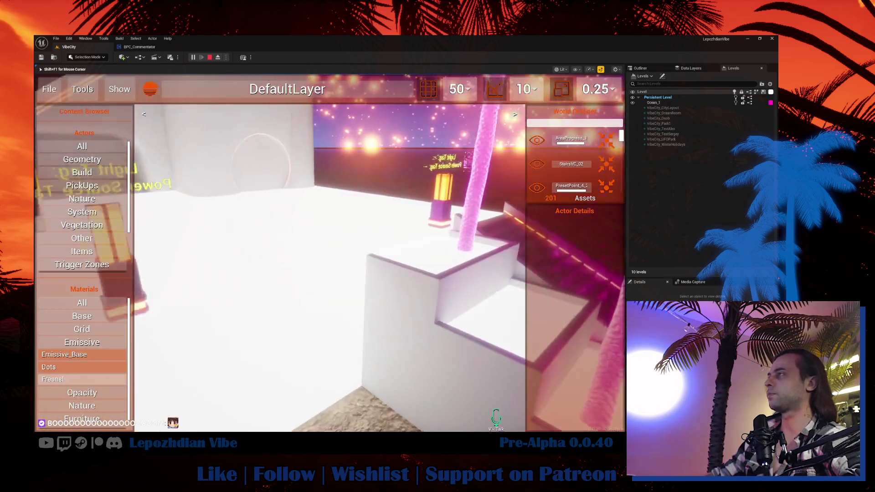
{"action": "left_click_drag", "start_coordinate": [70, 374], "coordinate": [240, 332]}
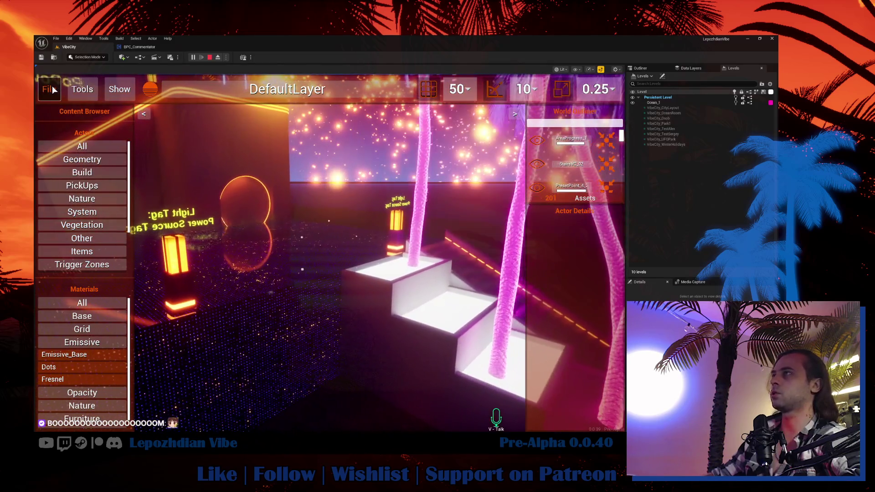
{"action": "left_click", "coordinate": [49, 89]}
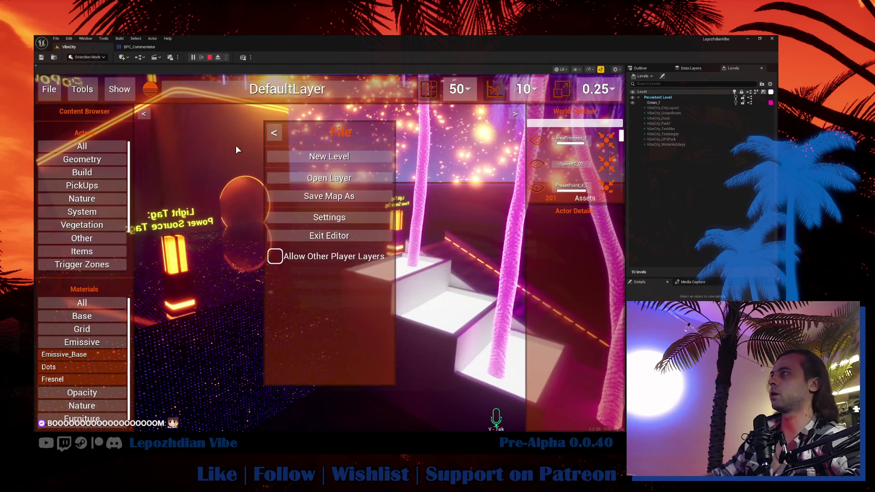
Load the Grid map, then choose Exit Editor to return to first-person gameplay.
{"action": "left_click", "coordinate": [329, 180]}
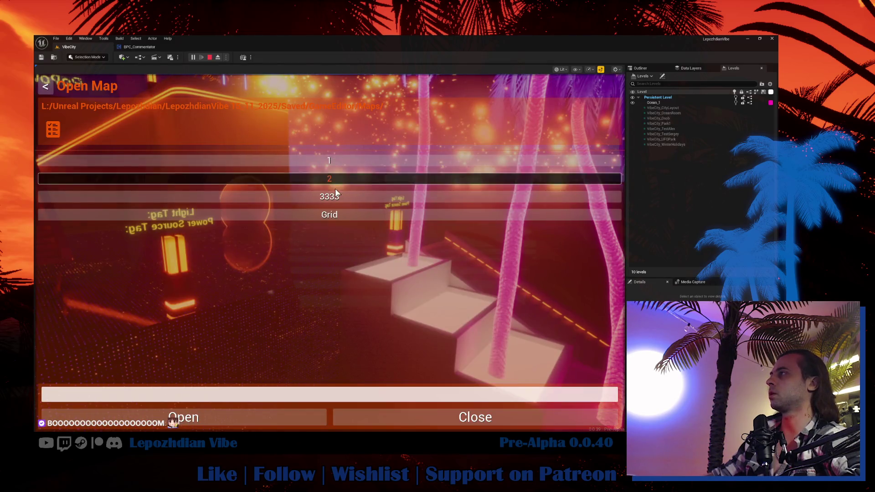
{"action": "left_click", "coordinate": [337, 214]}
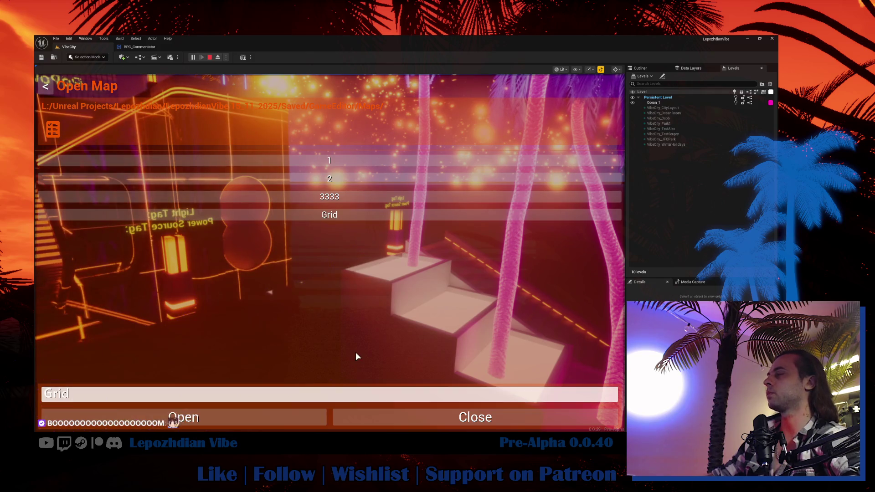
{"action": "key", "text": "Return"}
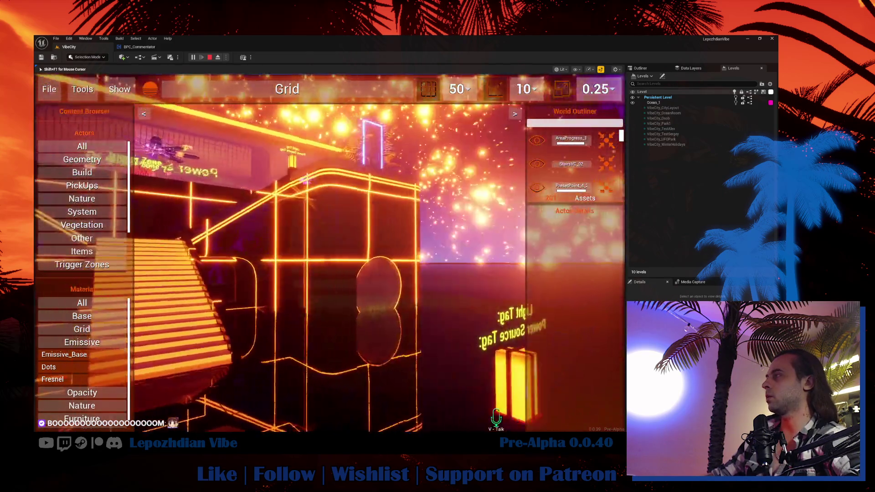
{"action": "left_click", "coordinate": [49, 87]}
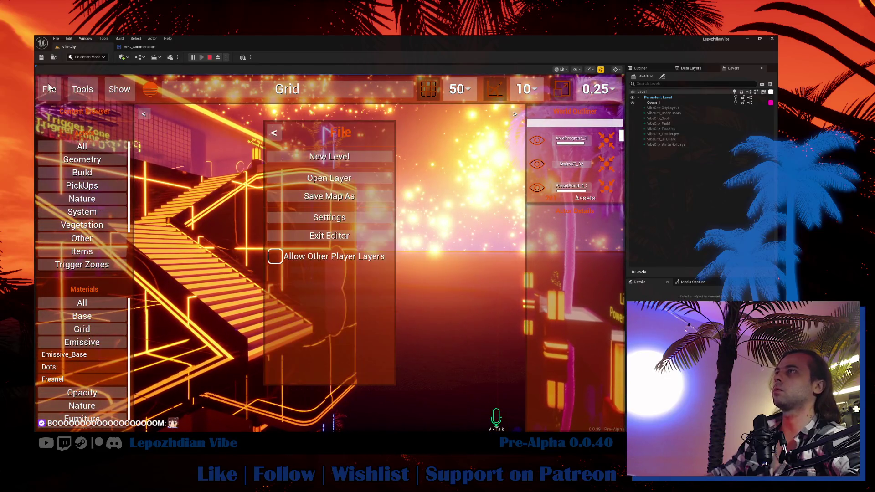
{"action": "left_click", "coordinate": [331, 235]}
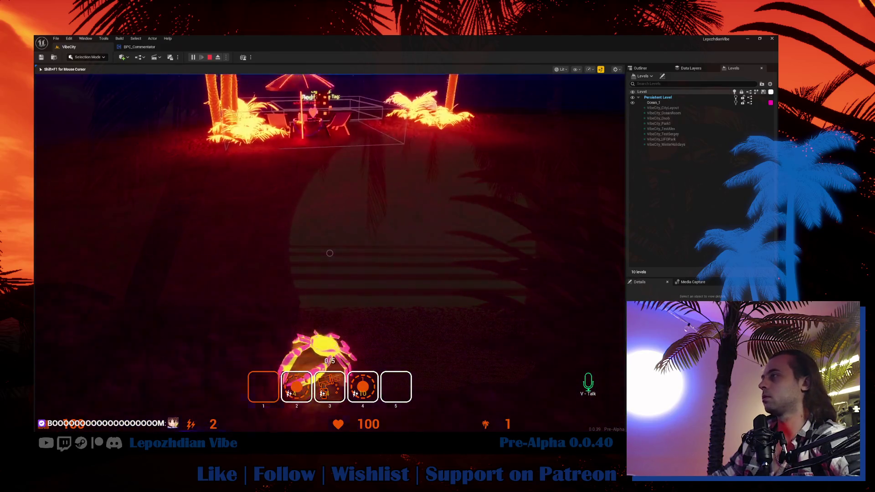
Grab two crabs (2/5), walk up the neon stairs, and stop the play session.
{"action": "left_click", "coordinate": [330, 253]}
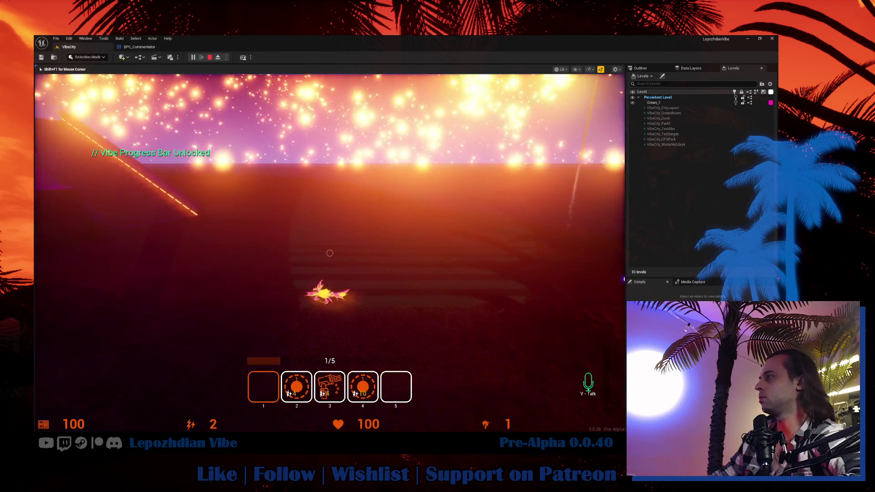
{"action": "left_click", "coordinate": [329, 252]}
{"action": "key", "text": "w"}
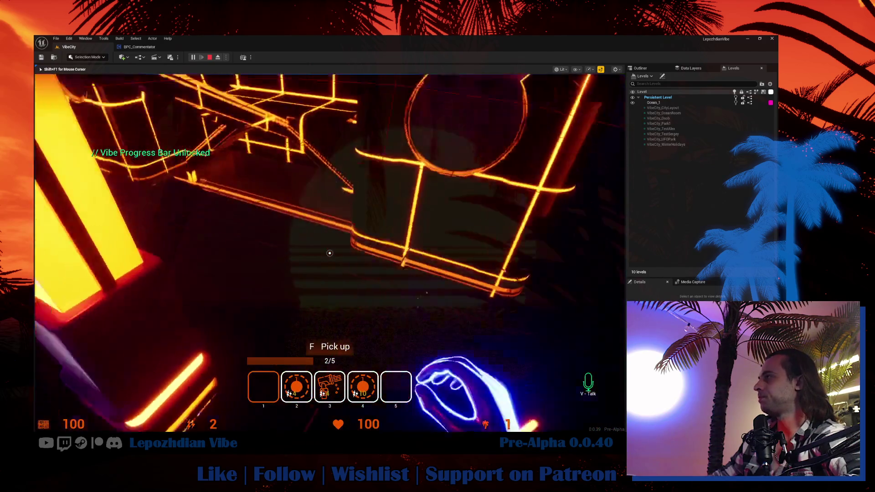
{"action": "key", "text": "Escape"}
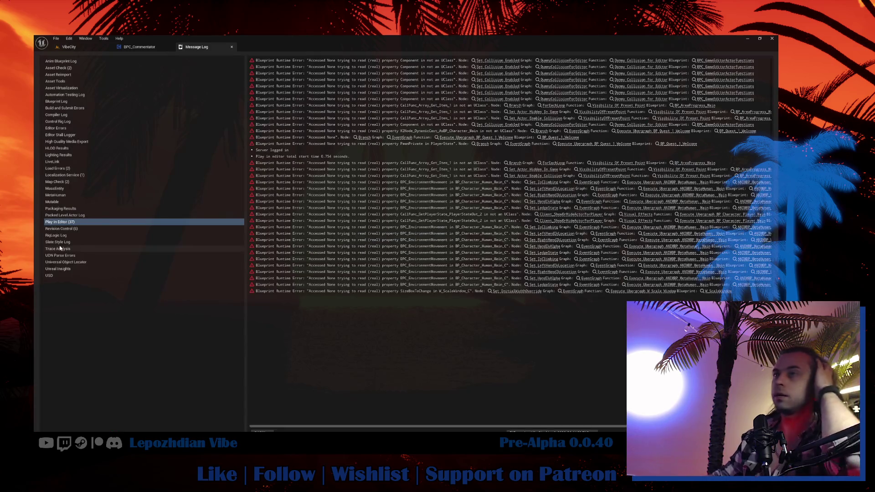
Switch back to the VibeCity level editor tab.
{"action": "left_click", "coordinate": [93, 46]}
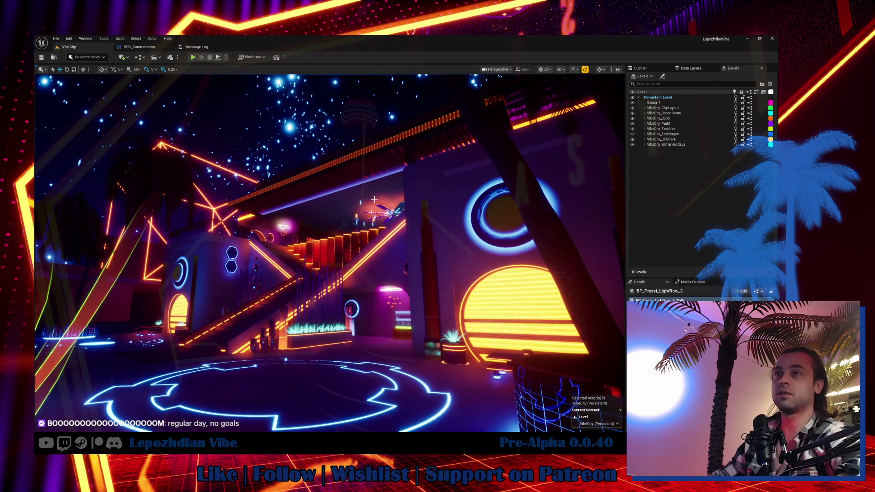
Fly the camera toward the neon structure in game view, then open BPC_Commentator's EventGraph.
{"action": "left_click_drag", "start_coordinate": [498, 193], "coordinate": [499, 150]}
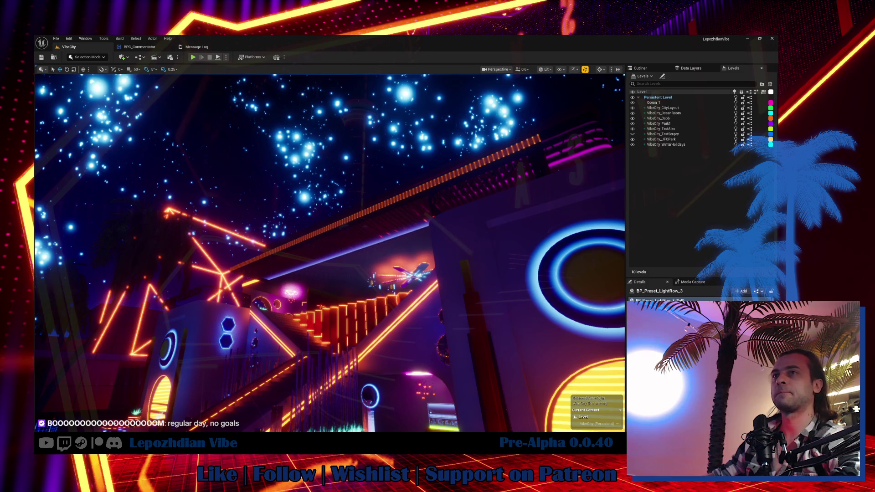
{"action": "mouse_move", "coordinate": [238, 311]}
{"action": "left_mouse_down"}
{"action": "mouse_move", "coordinate": [237, 326]}
{"action": "mouse_move", "coordinate": [246, 323]}
{"action": "mouse_move", "coordinate": [230, 321]}
{"action": "mouse_move", "coordinate": [239, 321]}
{"action": "mouse_move", "coordinate": [230, 320]}
{"action": "mouse_move", "coordinate": [206, 153]}
{"action": "left_mouse_up"}
{"action": "key", "text": "g"}
{"action": "left_click", "coordinate": [143, 48]}
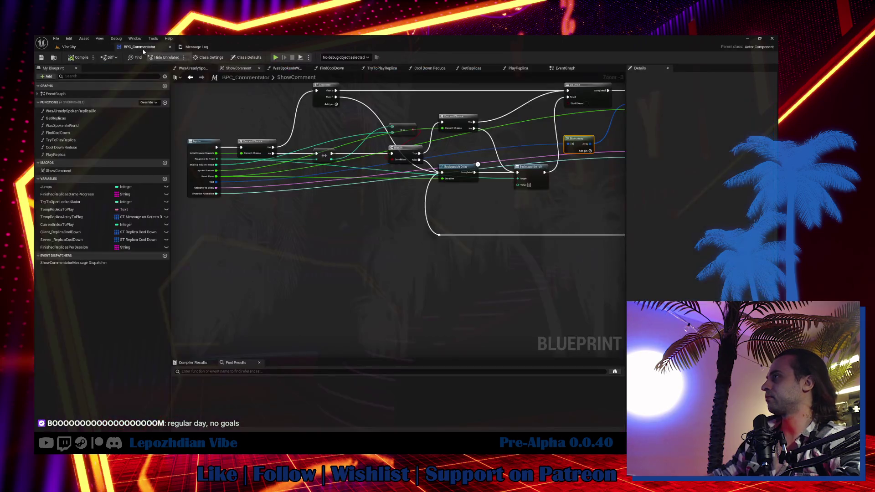
{"action": "left_click", "coordinate": [565, 68]}
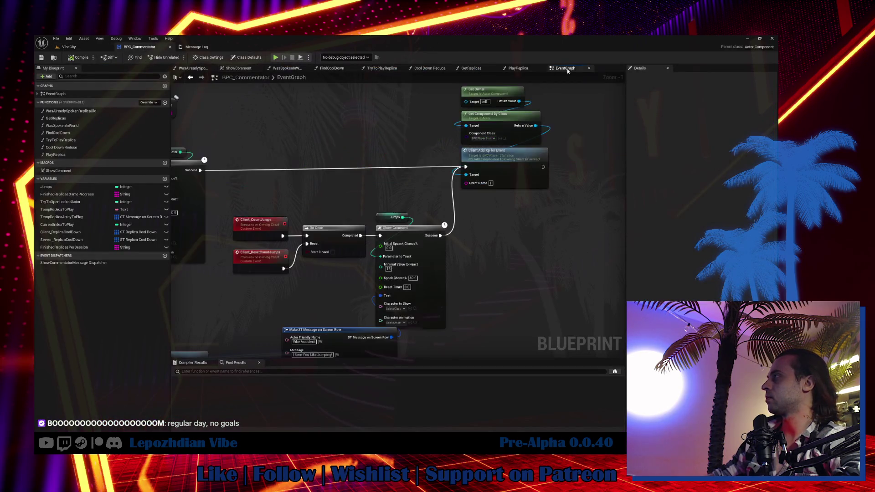
On the second Show Comment node, set Character to Show to BP_Character_VibeAssistant and Character Animation to A_Editor_4.
{"action": "left_click_drag", "start_coordinate": [369, 295], "coordinate": [433, 234]}
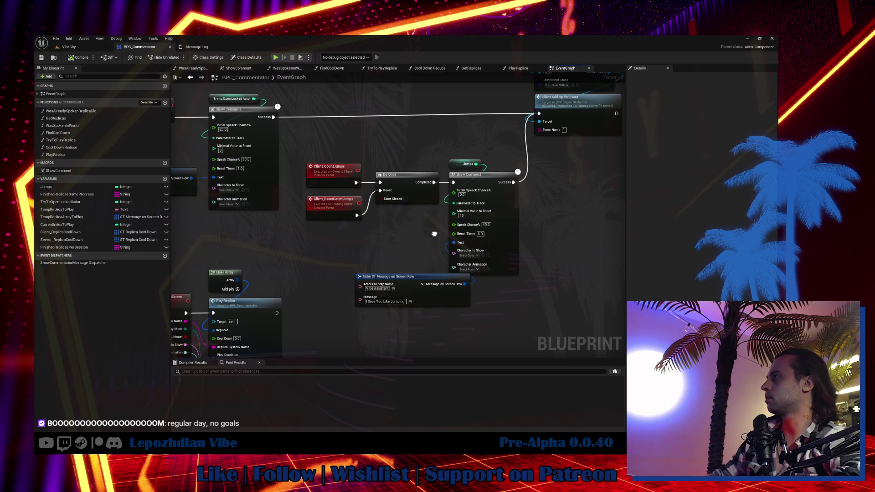
{"action": "left_click_drag", "start_coordinate": [440, 286], "coordinate": [444, 307]}
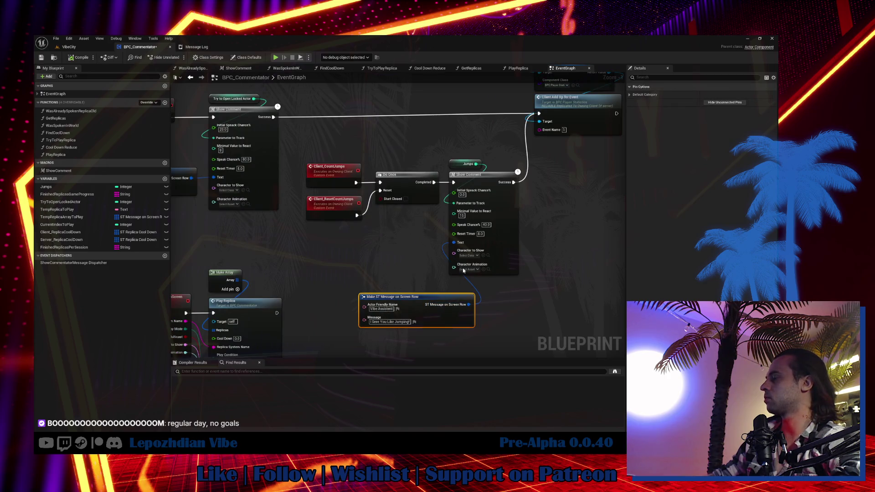
{"action": "left_click", "coordinate": [472, 258]}
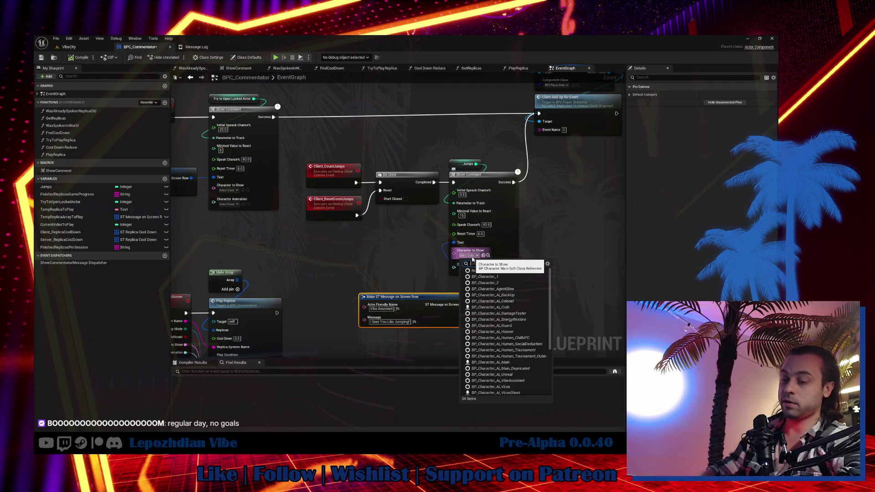
{"action": "type", "text": "vibe"}
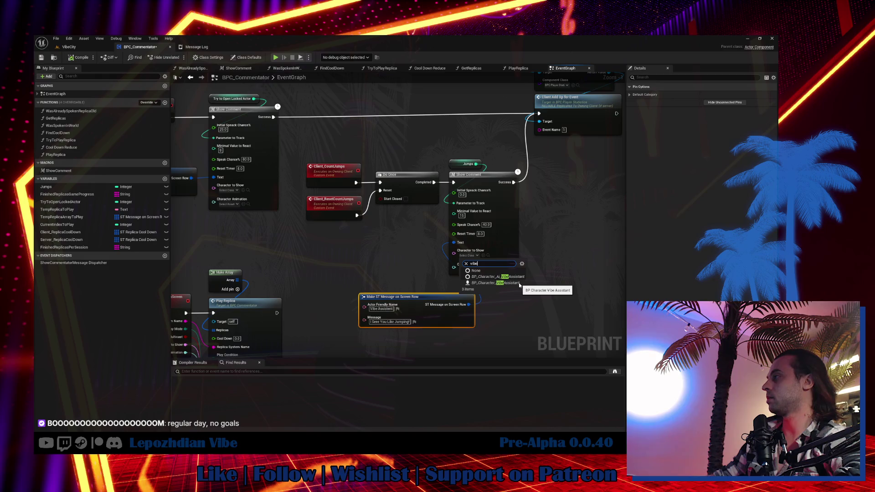
{"action": "left_click", "coordinate": [518, 282]}
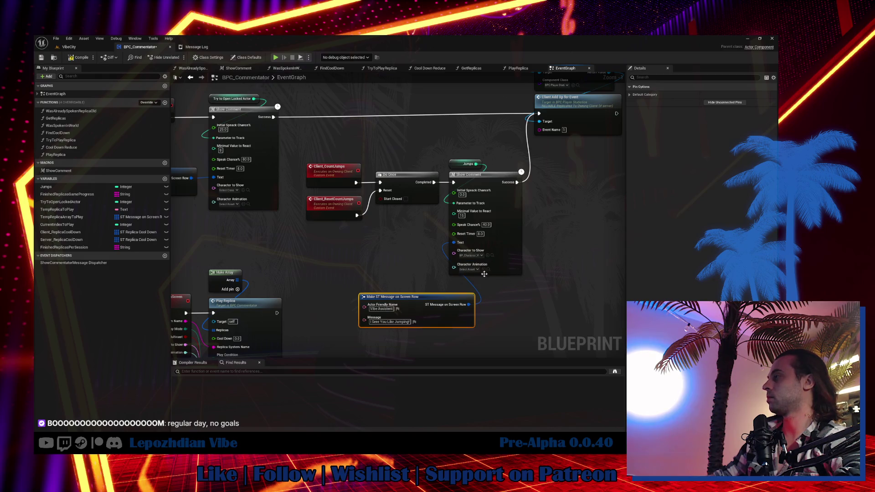
{"action": "left_click", "coordinate": [471, 270]}
{"action": "scroll", "coordinate": [502, 324], "scroll_direction": "down", "scroll_amount": 5}
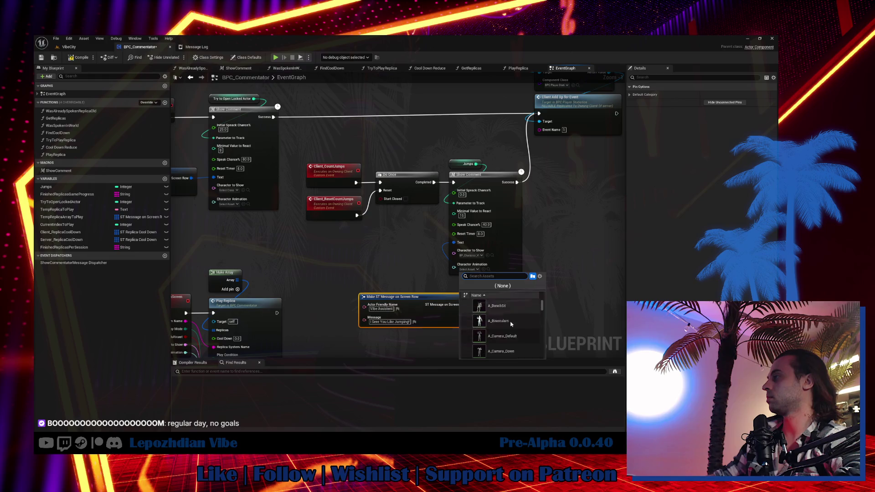
{"action": "scroll", "coordinate": [510, 321], "scroll_direction": "down", "scroll_amount": 3}
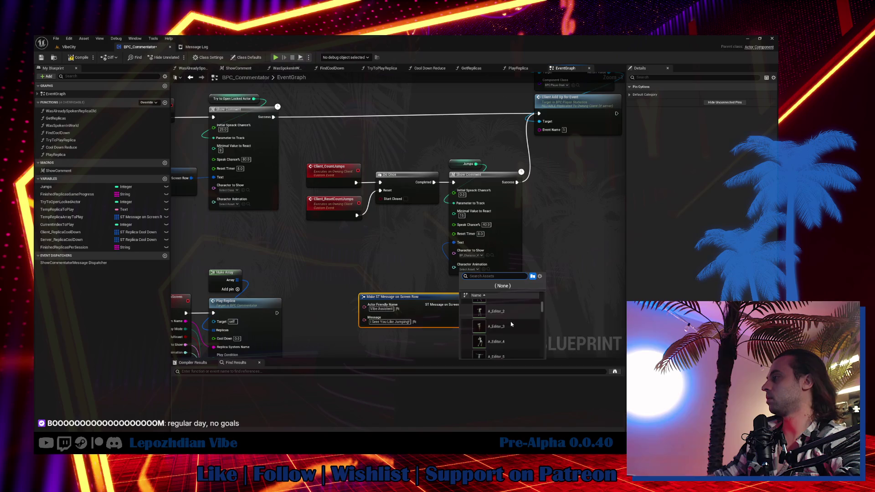
{"action": "scroll", "coordinate": [516, 344], "scroll_direction": "down", "scroll_amount": 2}
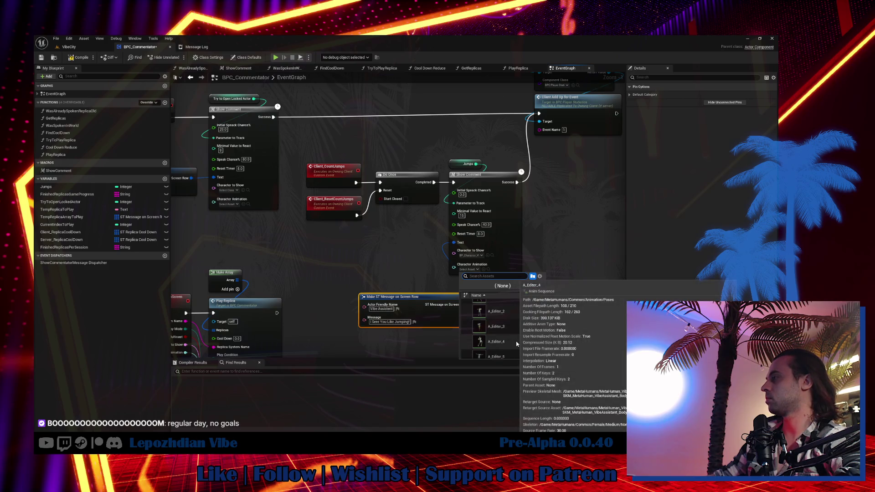
{"action": "left_click", "coordinate": [516, 343]}
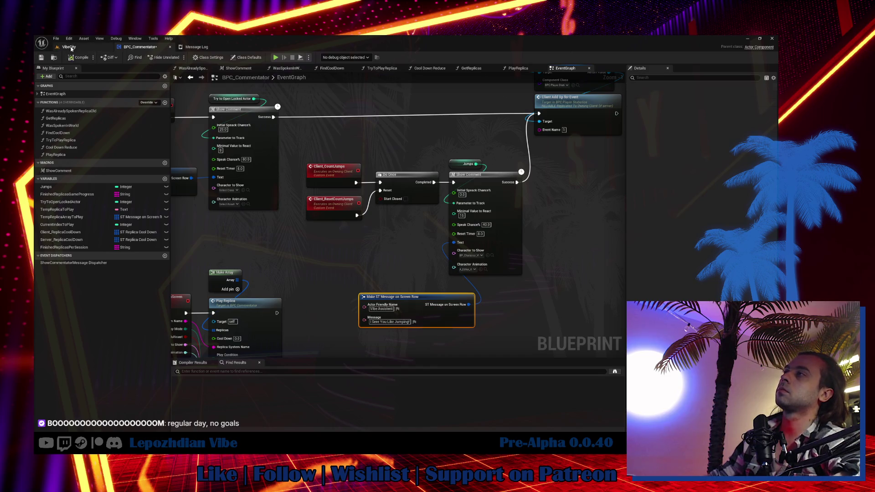
{"action": "left_click", "coordinate": [69, 47]}
Save all modified assets, fly the camera toward the glowing floor pad, and reopen the content drawer.
{"action": "left_click", "coordinate": [56, 38]}
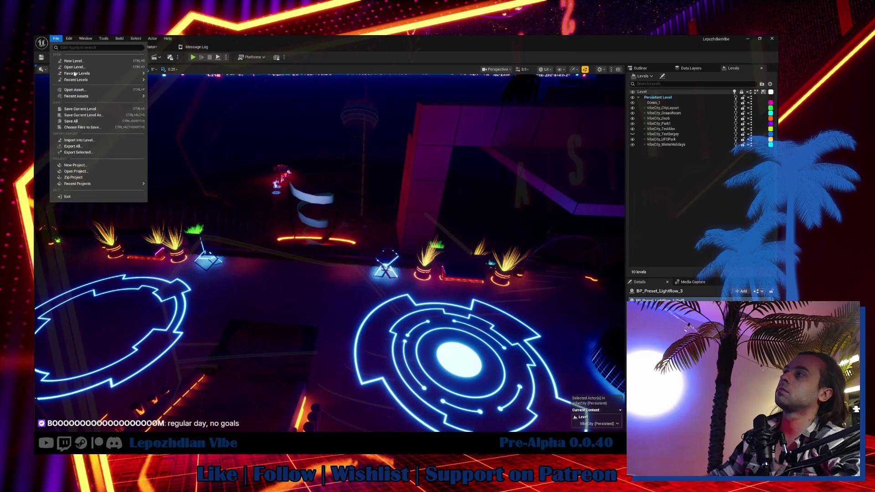
{"action": "left_click", "coordinate": [82, 123]}
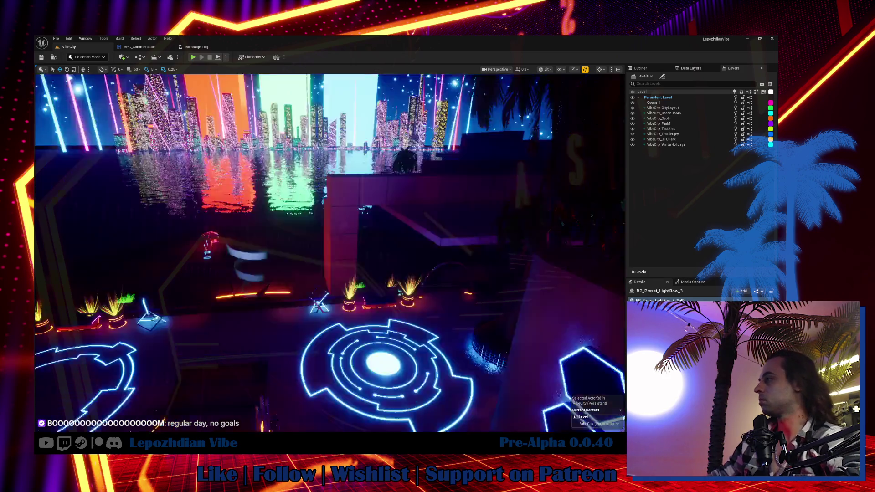
{"action": "left_click_drag", "start_coordinate": [418, 287], "coordinate": [419, 287]}
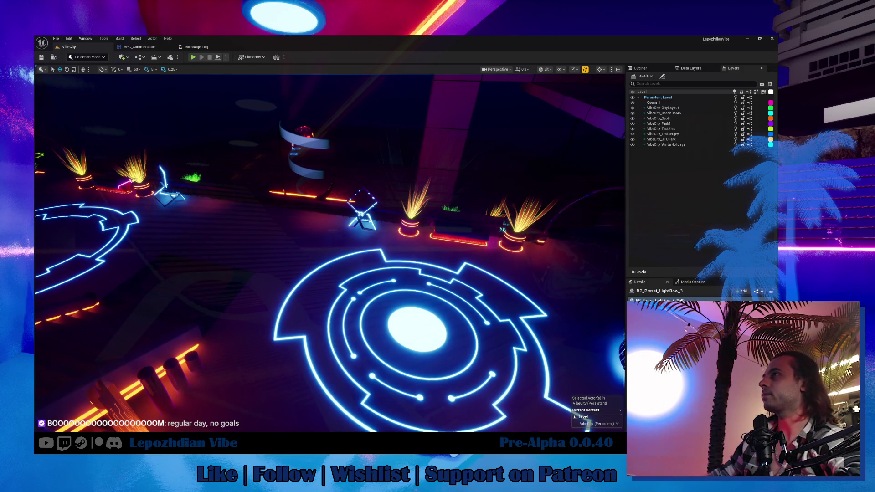
{"action": "key", "text": "ctrl+space"}
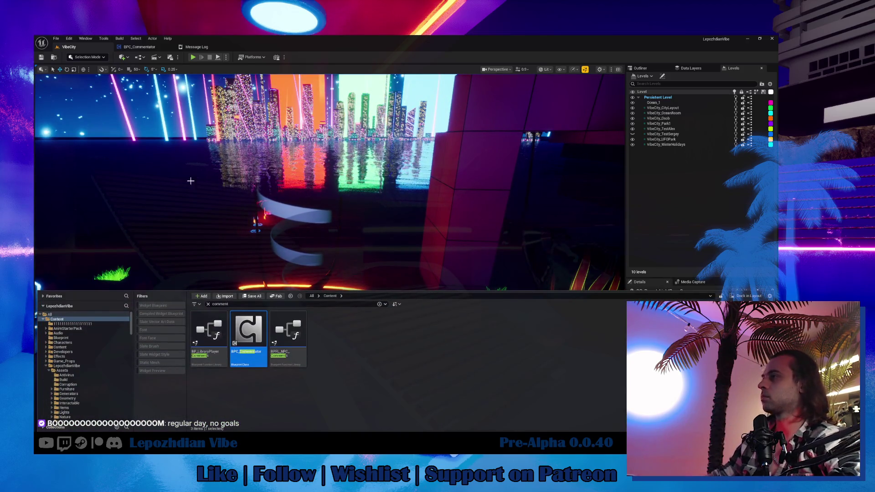
{"action": "double_click", "coordinate": [251, 328]}
{"action": "double_click", "coordinate": [521, 233]}
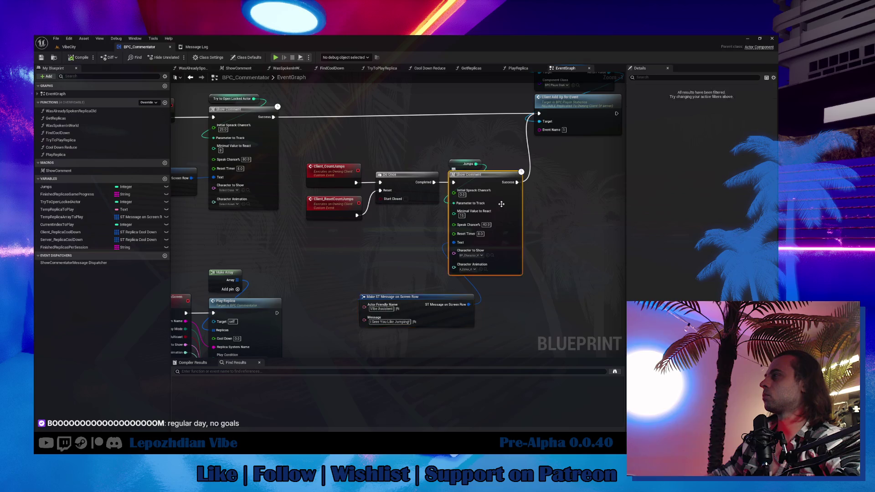
{"action": "mouse_move", "coordinate": [450, 253]}
{"action": "left_mouse_down"}
{"action": "mouse_move", "coordinate": [238, 250]}
{"action": "mouse_move", "coordinate": [174, 292]}
{"action": "left_mouse_up"}
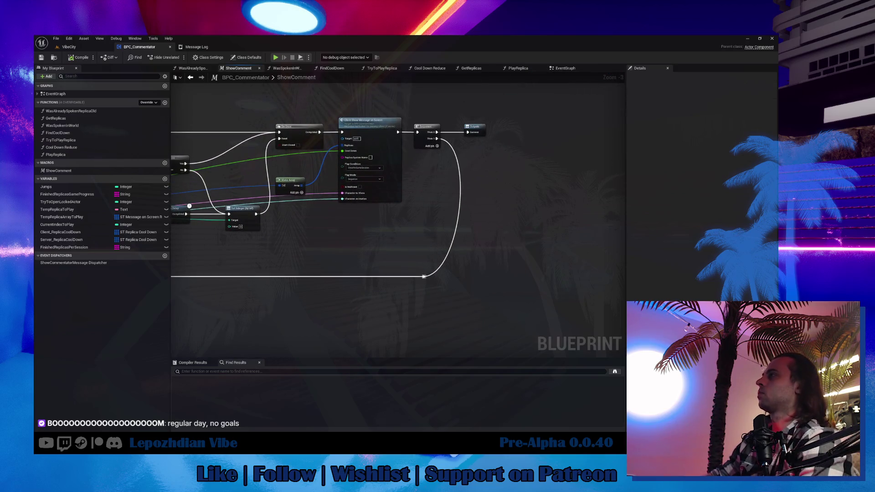
{"action": "double_click", "coordinate": [372, 137]}
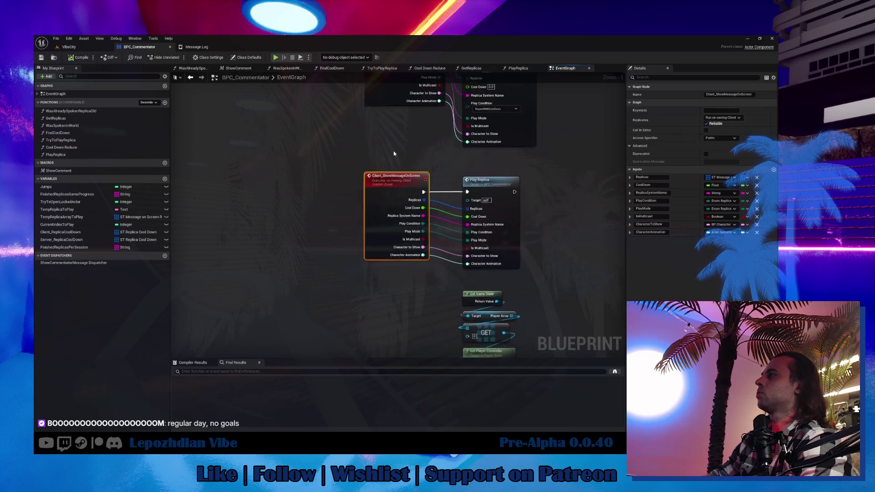
{"action": "double_click", "coordinate": [393, 192]}
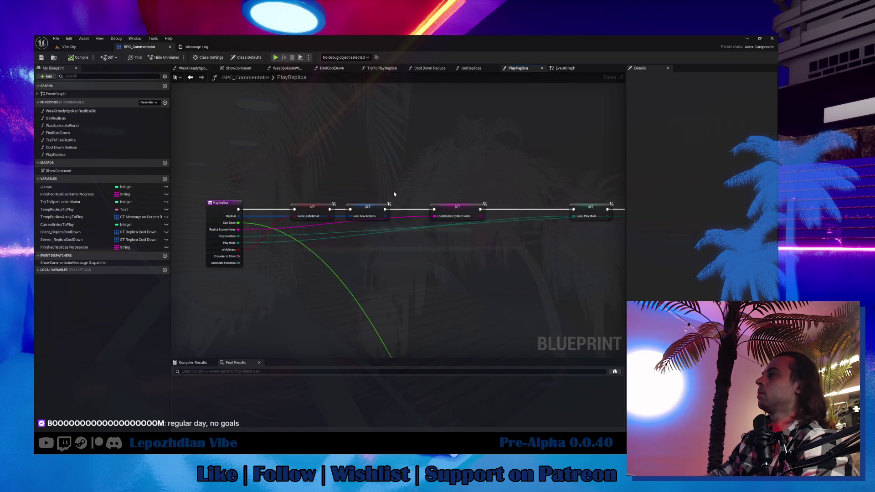
{"action": "left_click_drag", "start_coordinate": [379, 207], "coordinate": [76, 265]}
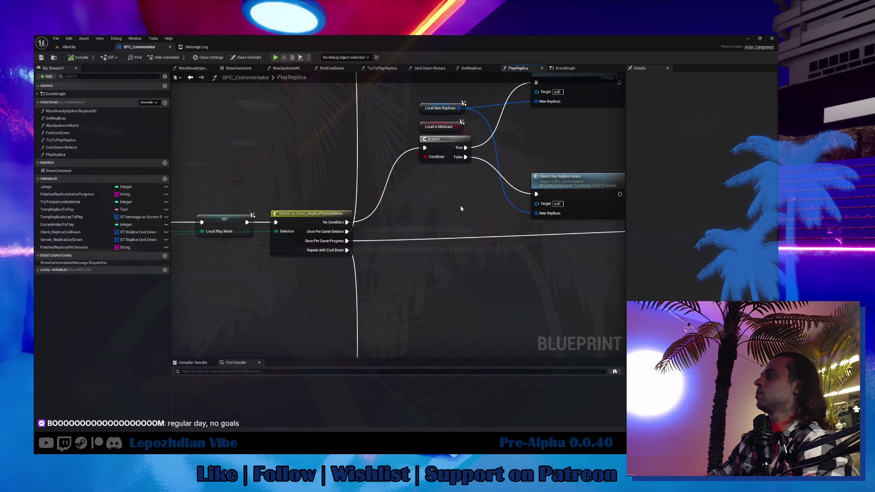
{"action": "scroll", "coordinate": [462, 206], "scroll_direction": "up", "scroll_amount": 2}
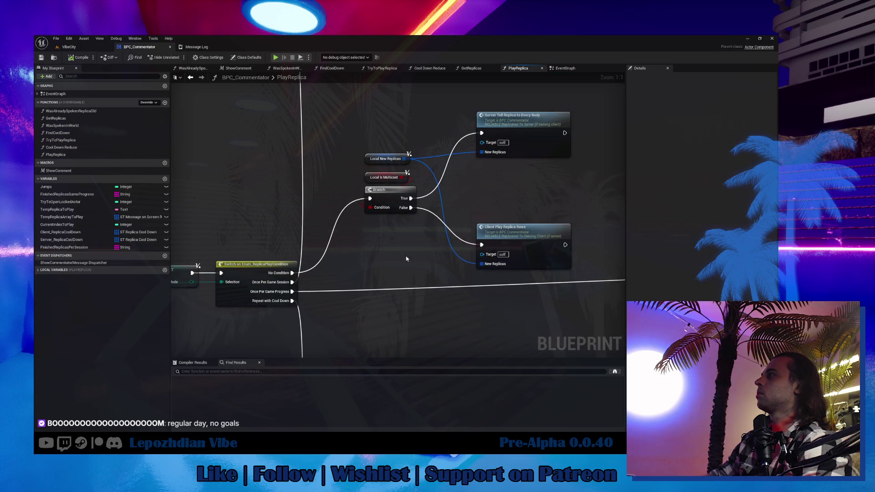
{"action": "left_click", "coordinate": [569, 68]}
{"action": "right_click", "coordinate": [510, 174]}
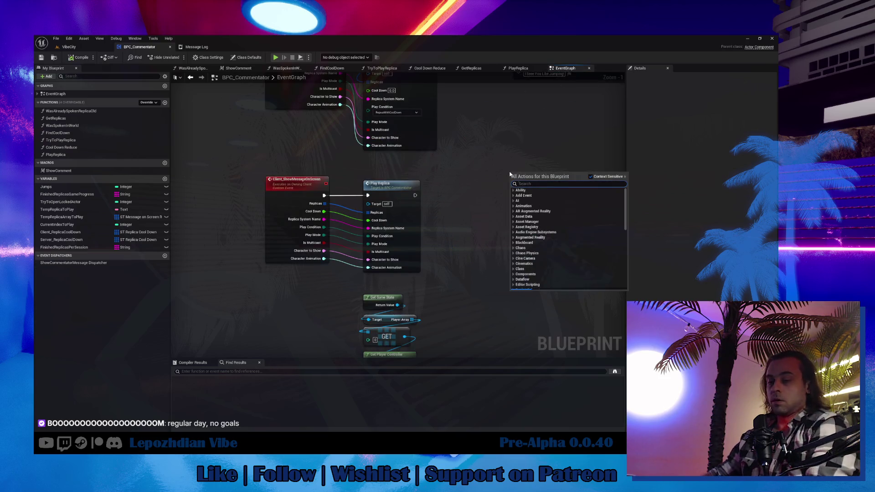
Add a custom event named Client_SpawnCharacterToShow that runs on the owning client and is Reliable.
{"action": "type", "text": "custom"}
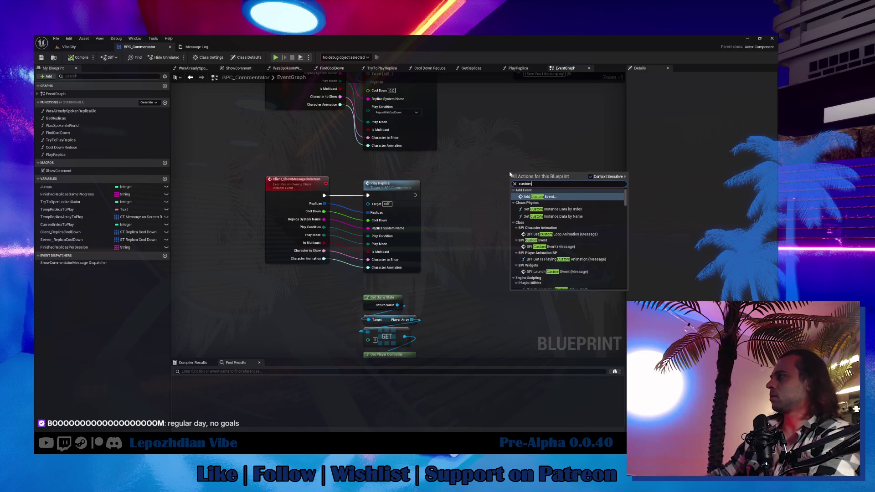
{"action": "key", "text": "Escape"}
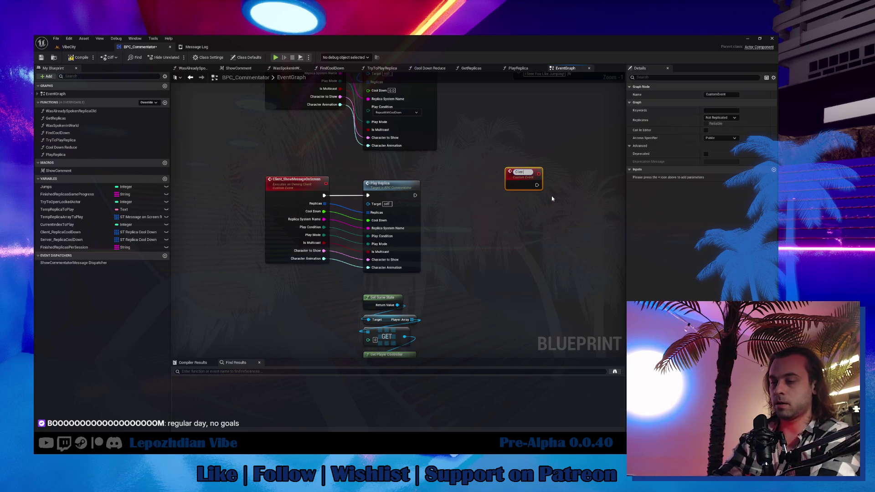
{"action": "type", "text": "pawn"}
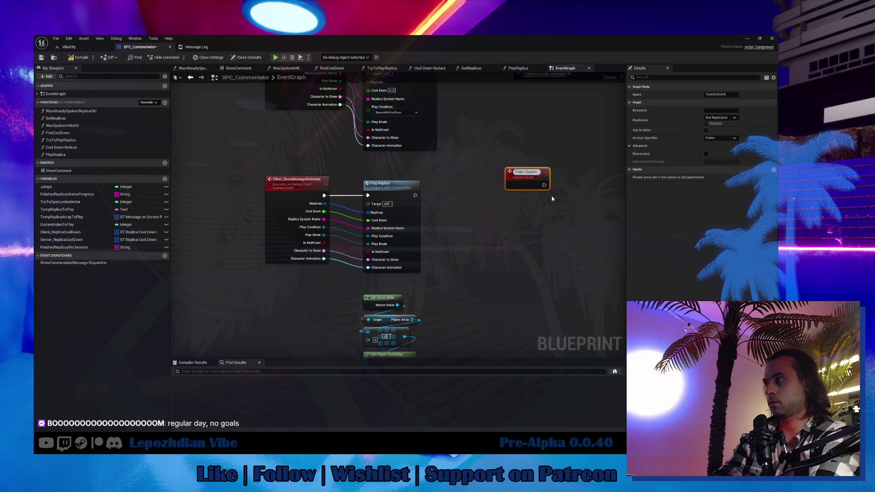
{"action": "type", "text": "Character"}
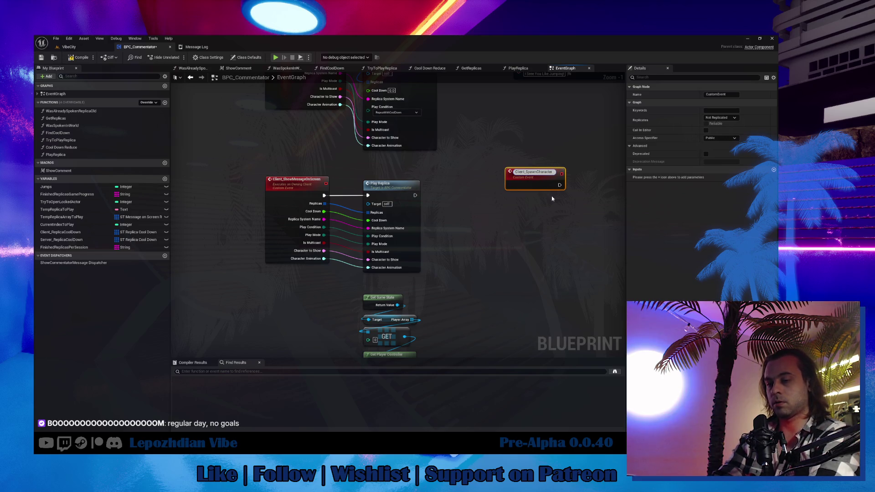
{"action": "type", "text": "ToShow"}
{"action": "key", "text": "Return"}
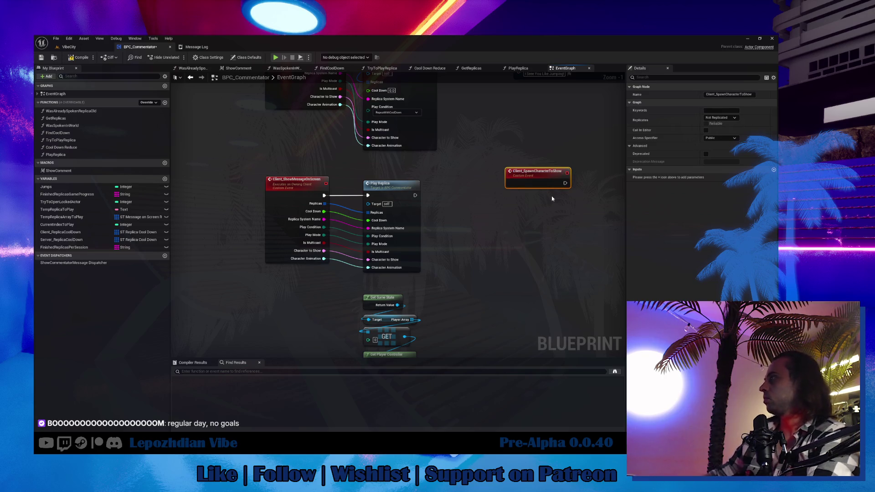
{"action": "left_click", "coordinate": [735, 119]}
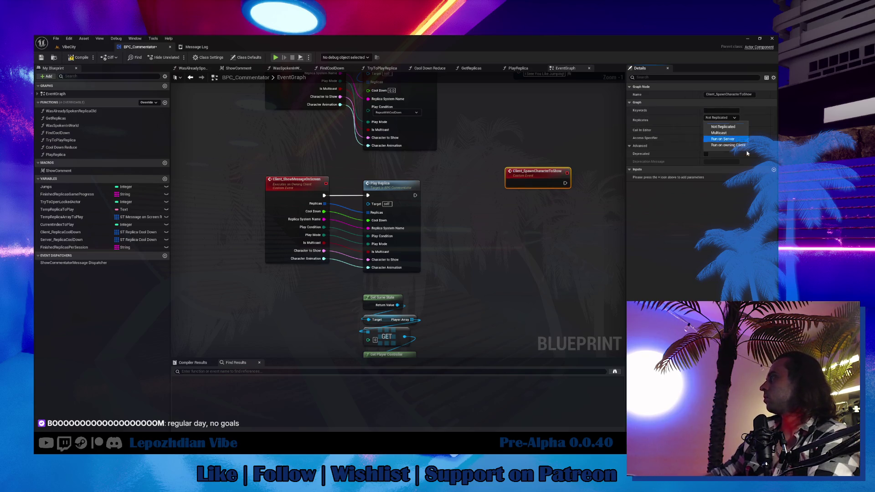
{"action": "left_click", "coordinate": [743, 145]}
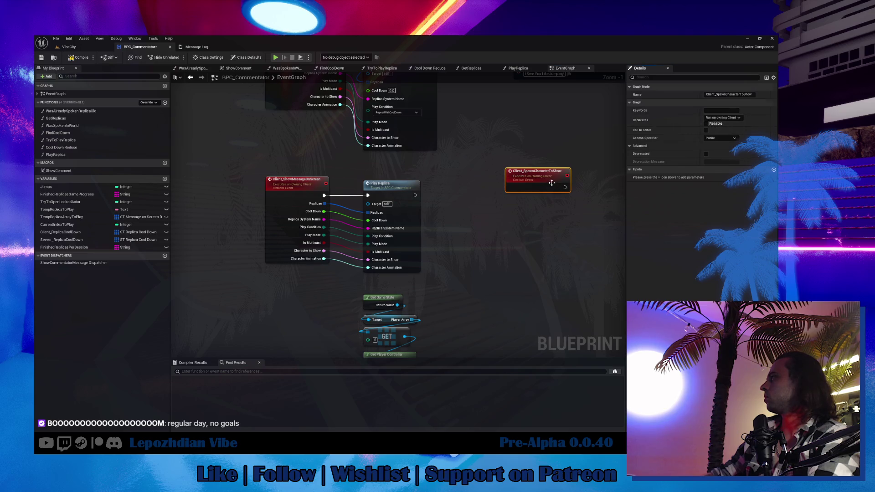
{"action": "left_click", "coordinate": [706, 123]}
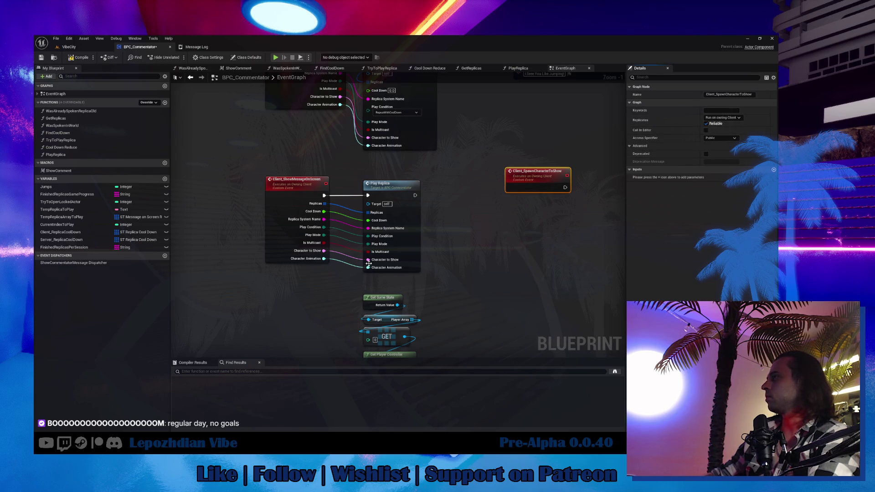
Give the event Character to Show and Character Animation inputs, reconnecting Character to Show into Play Replica.
{"action": "left_click_drag", "start_coordinate": [368, 260], "coordinate": [563, 188]}
{"action": "left_click_drag", "start_coordinate": [368, 260], "coordinate": [323, 250]}
{"action": "mouse_move", "coordinate": [535, 182]}
{"action": "left_mouse_down"}
{"action": "mouse_move", "coordinate": [364, 262]}
{"action": "mouse_move", "coordinate": [387, 268]}
{"action": "left_mouse_up"}
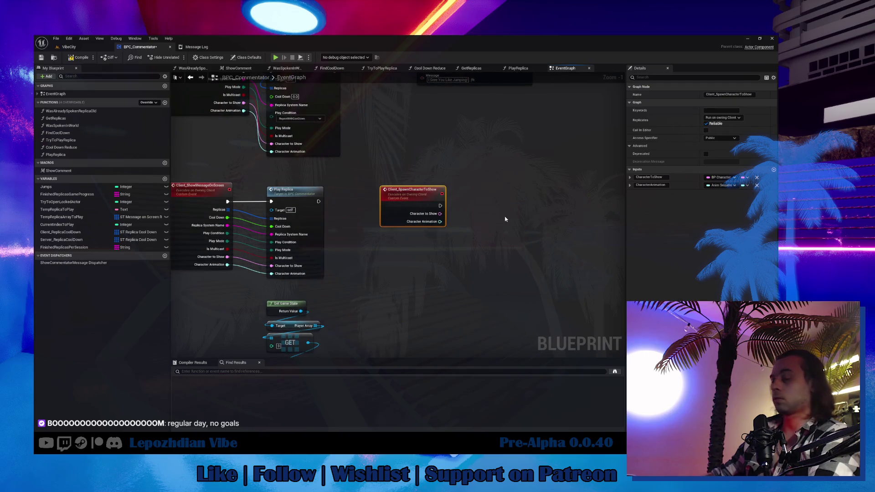
Add an Async Load Class Asset node triggered by the event, loading its Character to Show class.
{"action": "right_click", "coordinate": [504, 219]}
{"action": "type", "text": "async lac"}
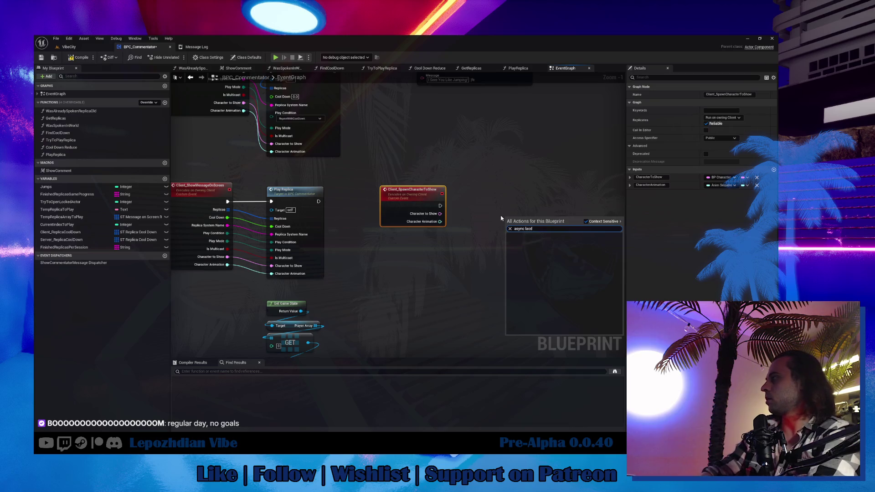
{"action": "key", "text": "BackSpace"}
{"action": "key", "text": "BackSpace"}
{"action": "type", "text": "oad"}
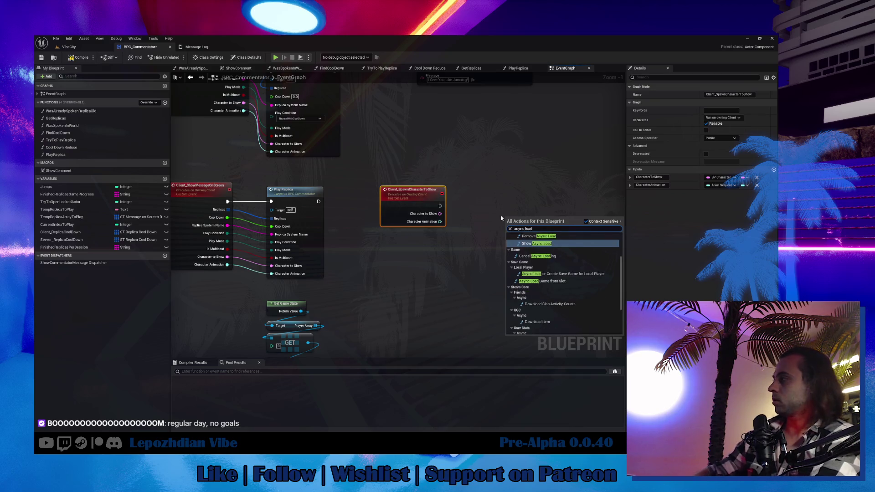
{"action": "scroll", "coordinate": [538, 304], "scroll_direction": "down", "scroll_amount": 5}
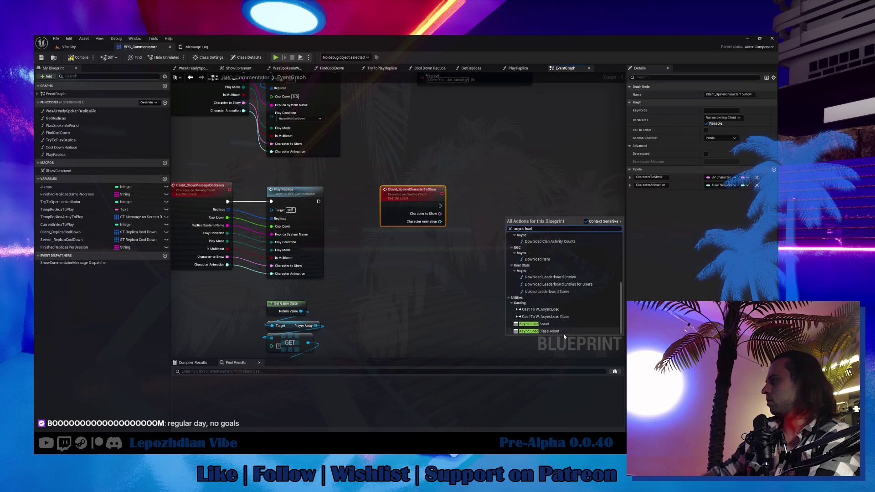
{"action": "key", "text": "Escape"}
{"action": "left_click_drag", "start_coordinate": [440, 213], "coordinate": [507, 236]}
{"action": "mouse_move", "coordinate": [439, 205]}
{"action": "left_mouse_down"}
{"action": "mouse_move", "coordinate": [507, 225]}
{"action": "mouse_move", "coordinate": [492, 204]}
{"action": "mouse_move", "coordinate": [518, 225]}
{"action": "mouse_move", "coordinate": [556, 227]}
{"action": "left_mouse_up"}
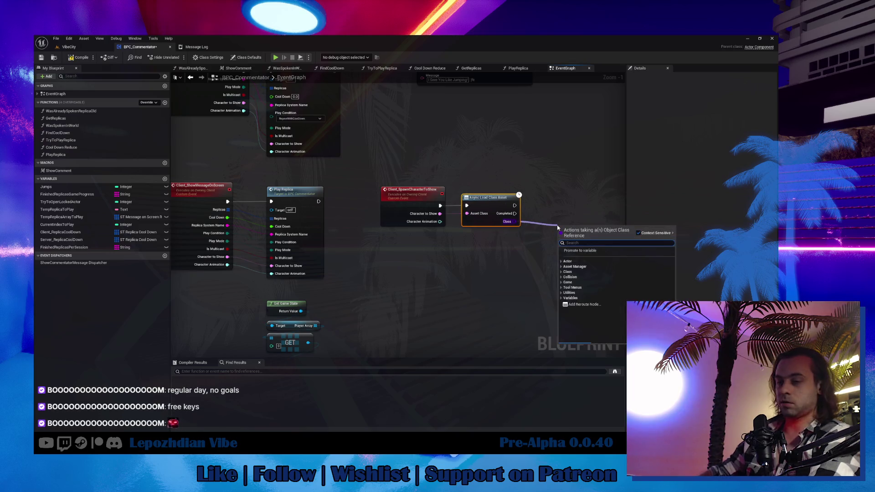
Add a pure Cast To Character Class node and move it below the async load node.
{"action": "type", "text": "character"}
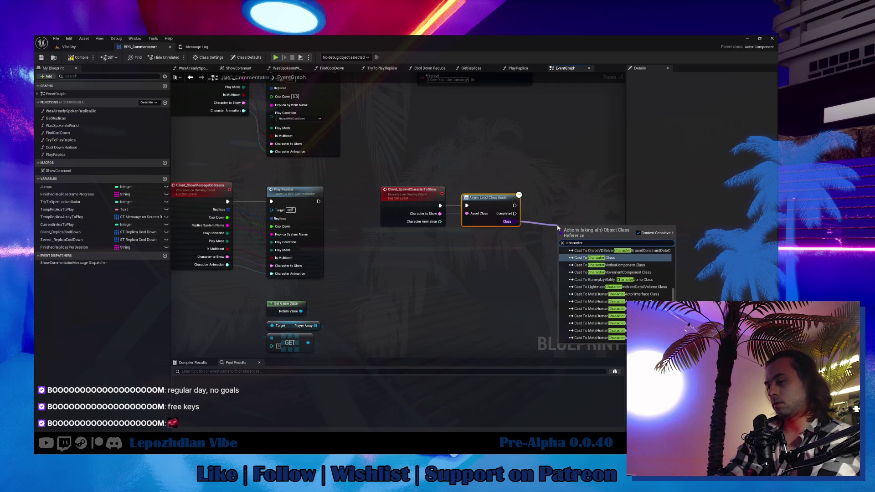
{"action": "type", "text": " ca"}
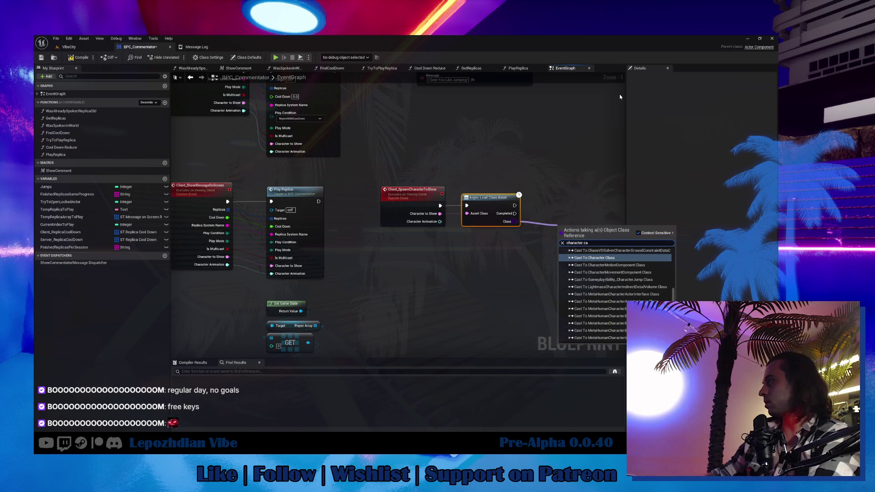
{"action": "left_click", "coordinate": [622, 259]}
{"action": "right_click", "coordinate": [581, 228]}
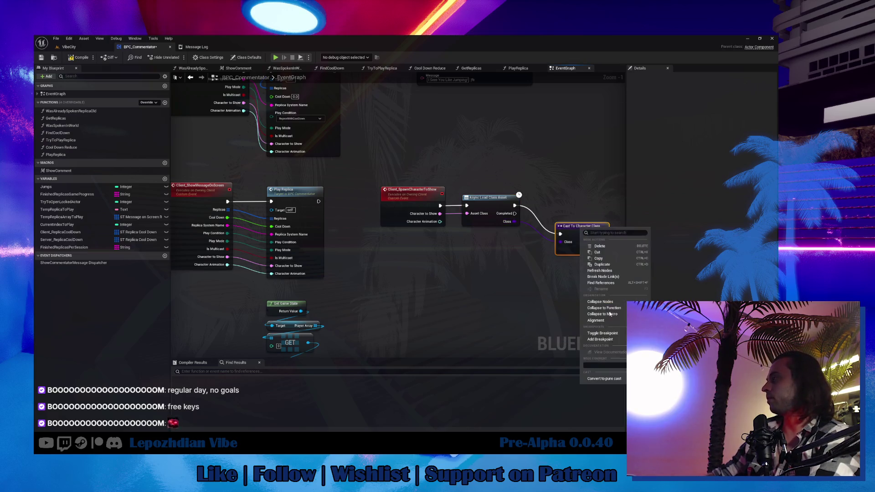
{"action": "left_click", "coordinate": [608, 379]}
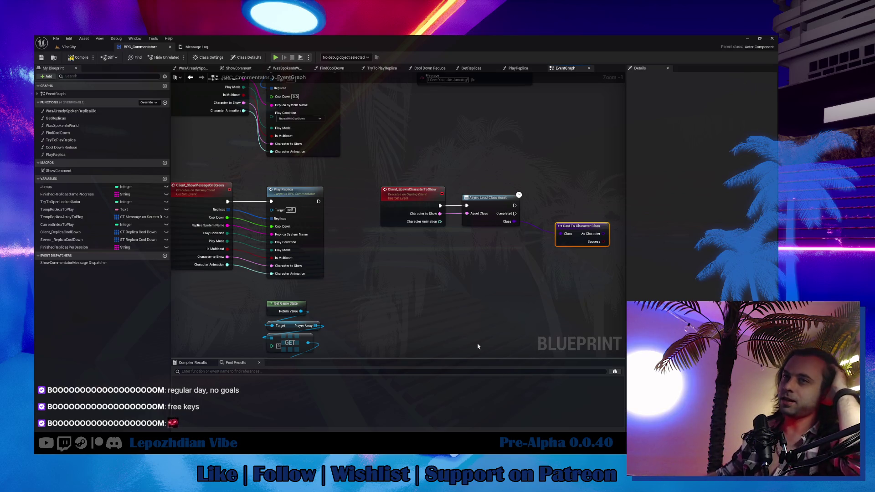
{"action": "left_click_drag", "start_coordinate": [581, 226], "coordinate": [489, 234]}
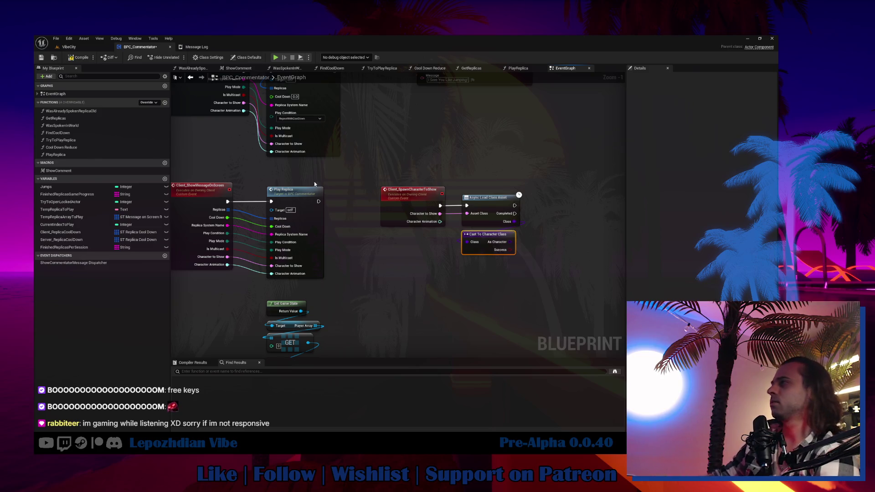
Pan the graph to make room and add a SpawnActor node beside the cast node.
{"action": "left_click", "coordinate": [469, 289]}
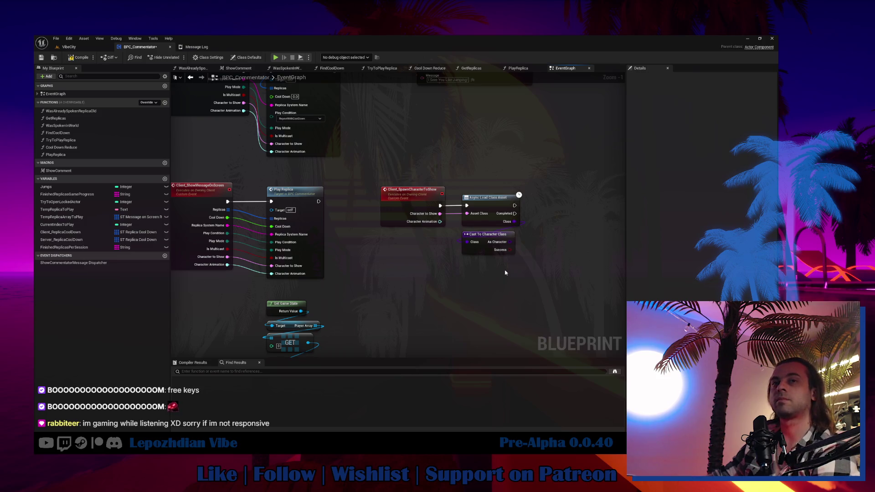
{"action": "mouse_move", "coordinate": [523, 269]}
{"action": "left_mouse_down"}
{"action": "mouse_move", "coordinate": [492, 299]}
{"action": "mouse_move", "coordinate": [476, 296]}
{"action": "left_mouse_up"}
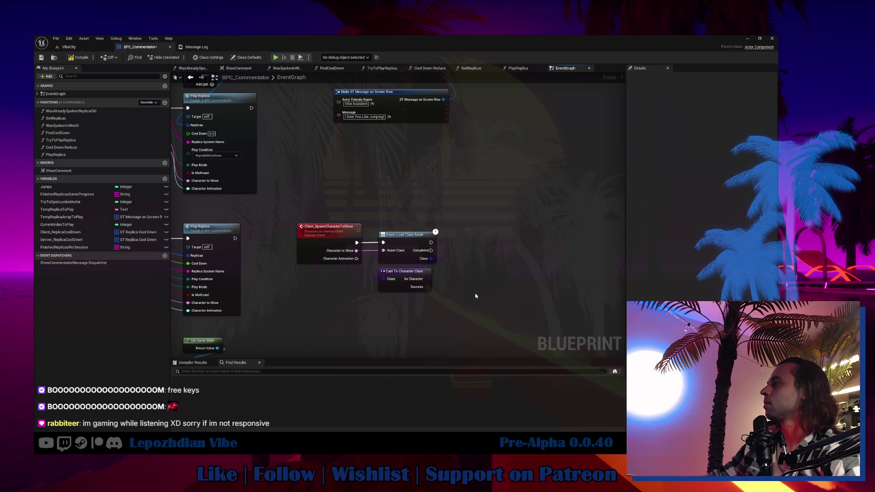
{"action": "right_click", "coordinate": [468, 268]}
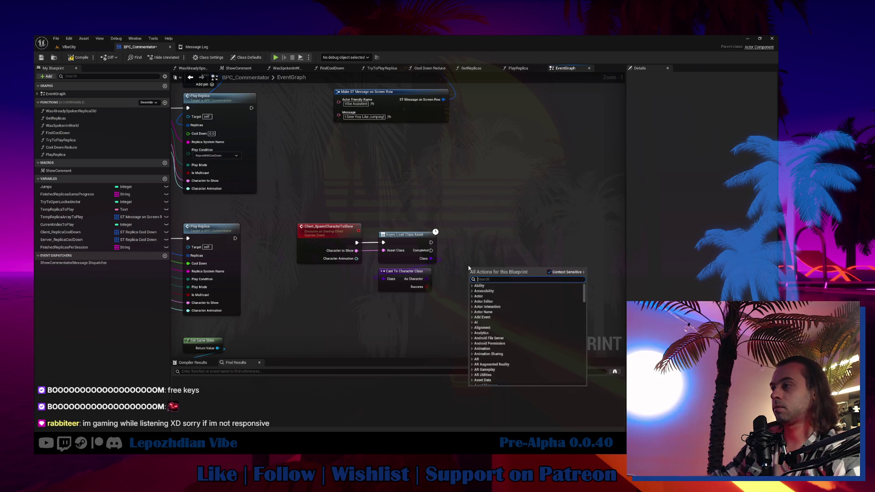
{"action": "type", "text": "spawn actor"}
{"action": "scroll", "coordinate": [538, 342], "scroll_direction": "down", "scroll_amount": 5}
{"action": "scroll", "coordinate": [538, 342], "scroll_direction": "up", "scroll_amount": 5}
{"action": "left_click", "coordinate": [521, 293]}
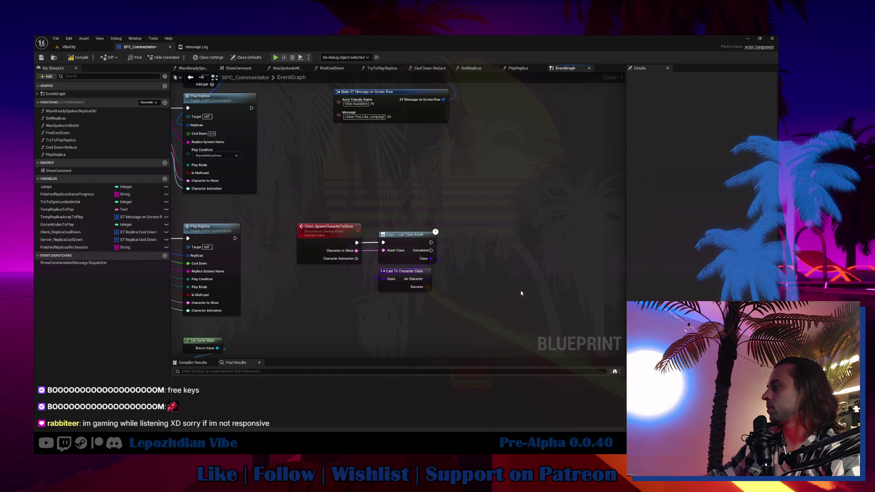
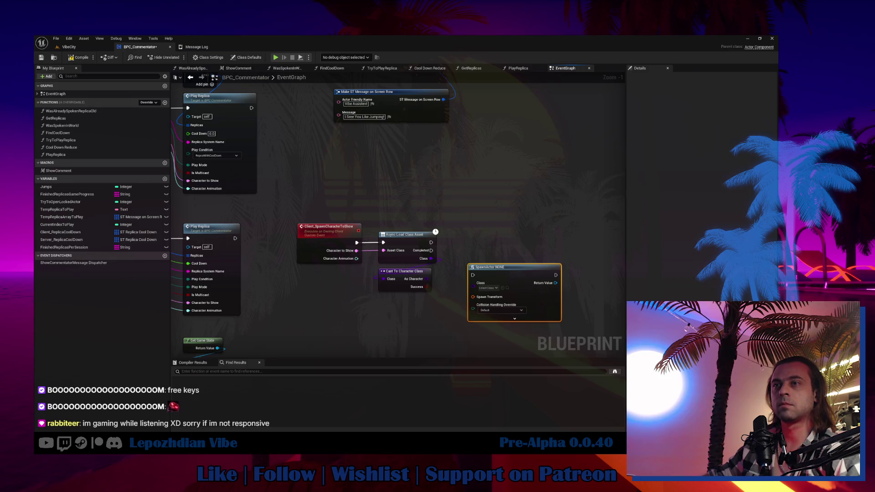
Set SpawnActor's collision handling to always spawn, ignoring collisions, and add Get Player Camera Manager.
{"action": "left_click", "coordinate": [500, 310]}
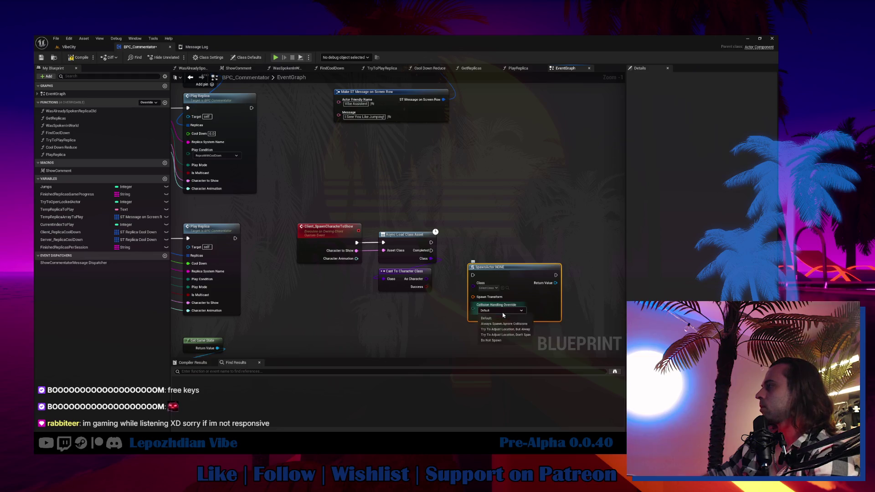
{"action": "left_click", "coordinate": [501, 323]}
{"action": "right_click", "coordinate": [413, 306]}
{"action": "type", "text": "get player camera"}
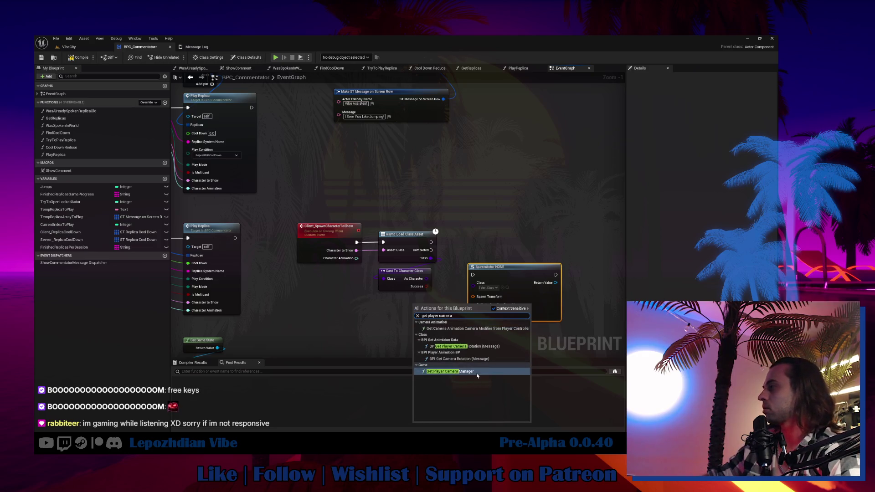
{"action": "left_click", "coordinate": [476, 372]}
{"action": "mouse_move", "coordinate": [470, 311]}
{"action": "left_mouse_down"}
{"action": "mouse_move", "coordinate": [396, 324]}
{"action": "mouse_move", "coordinate": [416, 317]}
{"action": "left_mouse_up"}
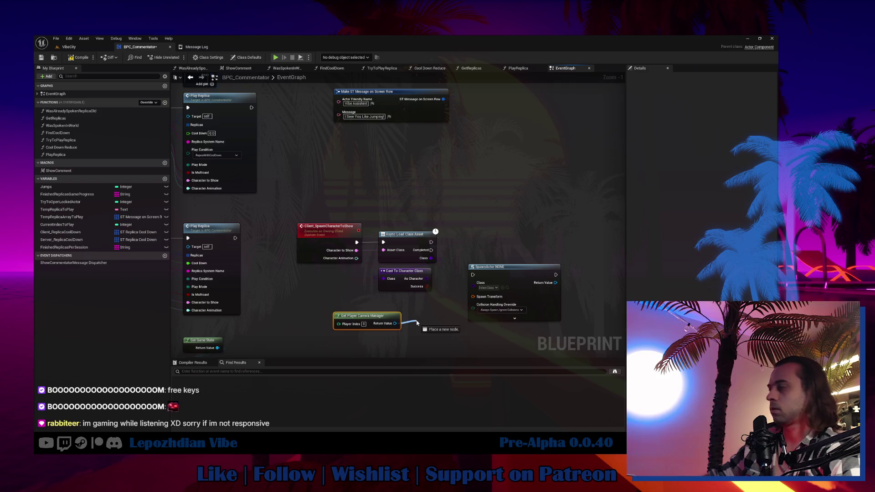
Add Get Actor Location and Get Actor Rotation nodes for the player camera manager.
{"action": "type", "text": "get location"}
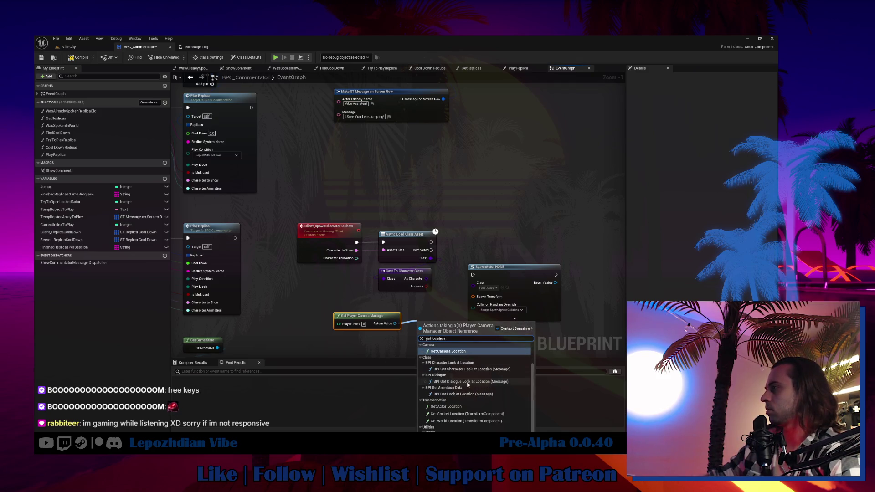
{"action": "left_click", "coordinate": [466, 406]}
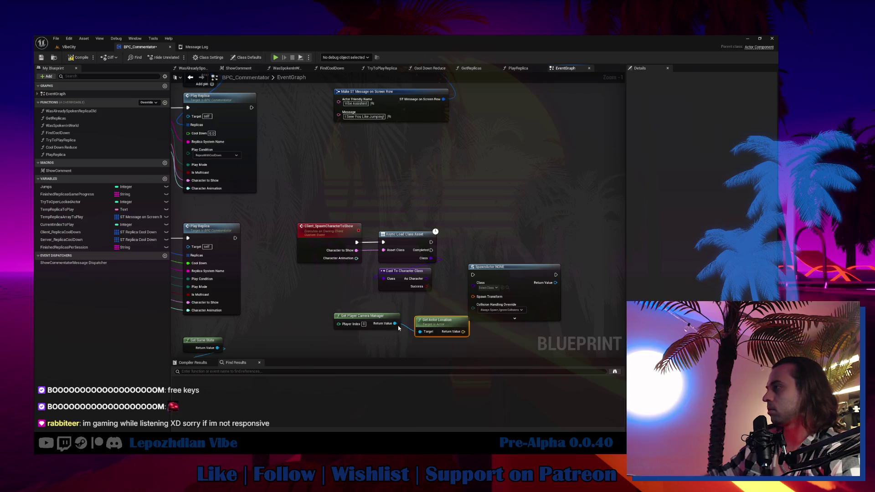
{"action": "mouse_move", "coordinate": [389, 325]}
{"action": "left_mouse_down"}
{"action": "mouse_move", "coordinate": [358, 310]}
{"action": "mouse_move", "coordinate": [384, 321]}
{"action": "left_mouse_up"}
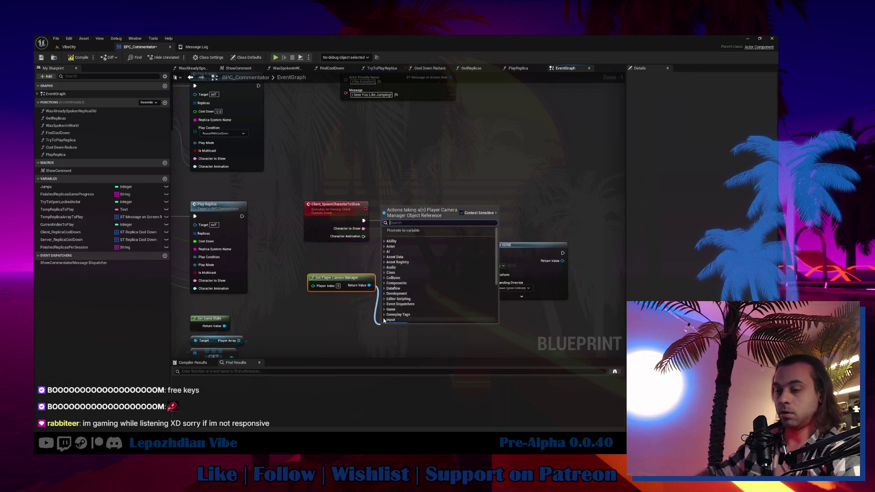
{"action": "type", "text": "get actor rota"}
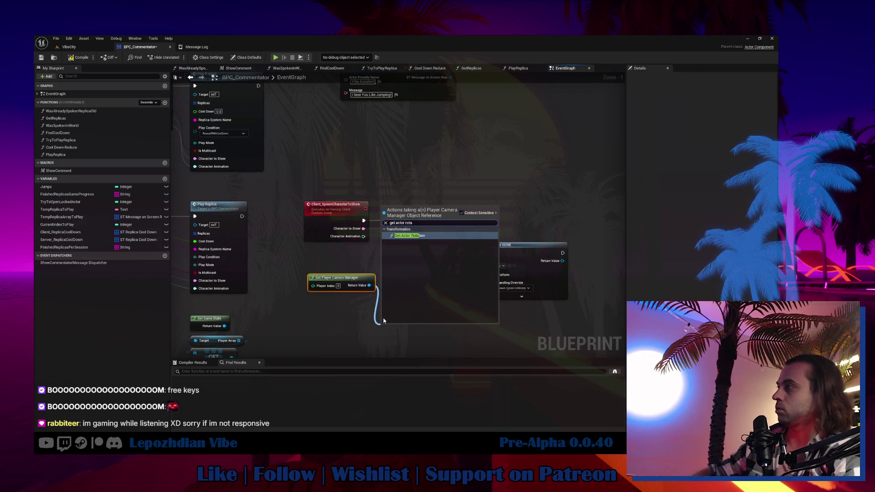
{"action": "left_click", "coordinate": [419, 236]}
{"action": "left_click_drag", "start_coordinate": [444, 314], "coordinate": [403, 300]}
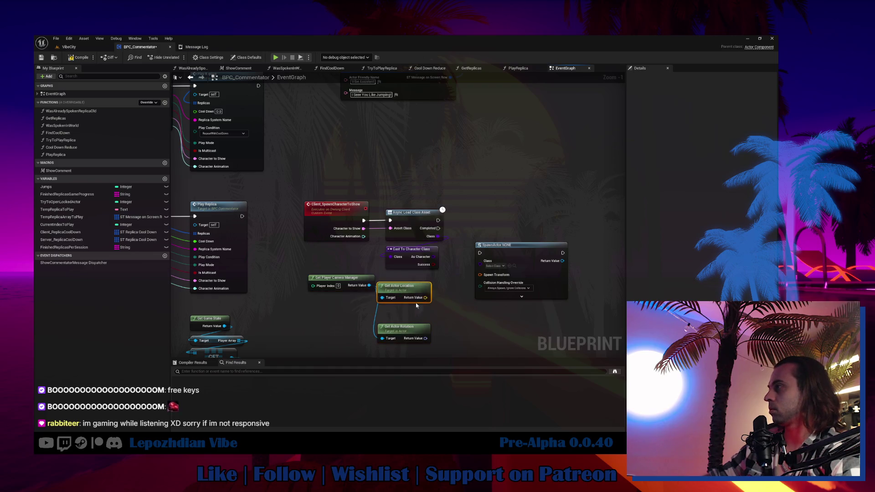
Add Get Forward Vector from the camera rotation, feeding a Multiply node.
{"action": "left_click_drag", "start_coordinate": [425, 338], "coordinate": [463, 339]}
{"action": "type", "text": "forwa"}
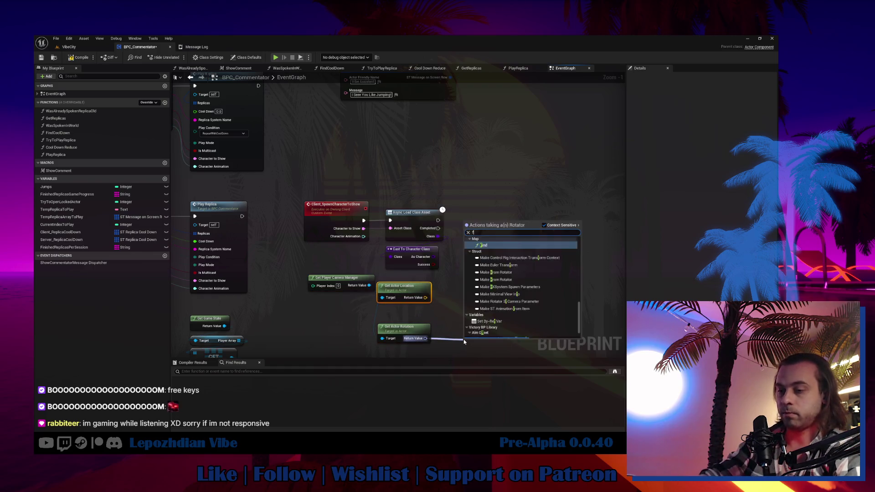
{"action": "left_click", "coordinate": [510, 250]}
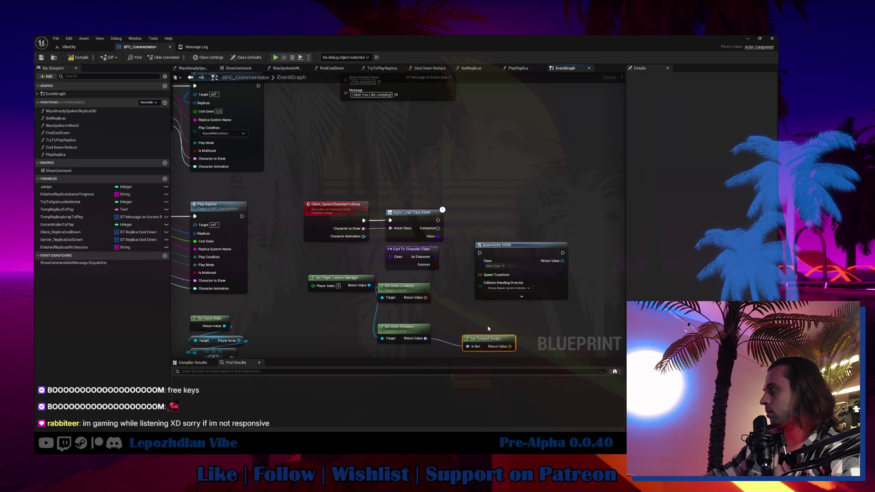
{"action": "mouse_move", "coordinate": [497, 278]}
{"action": "left_mouse_down"}
{"action": "mouse_move", "coordinate": [556, 293]}
{"action": "mouse_move", "coordinate": [517, 284]}
{"action": "left_mouse_up"}
{"action": "type", "text": "/*"}
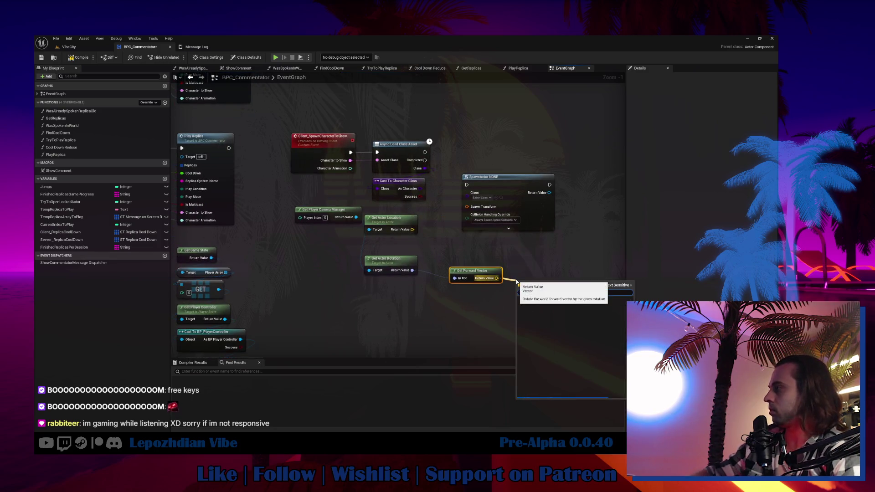
{"action": "key", "text": "BackSpace"}
{"action": "key", "text": "BackSpace"}
{"action": "type", "text": "*"}
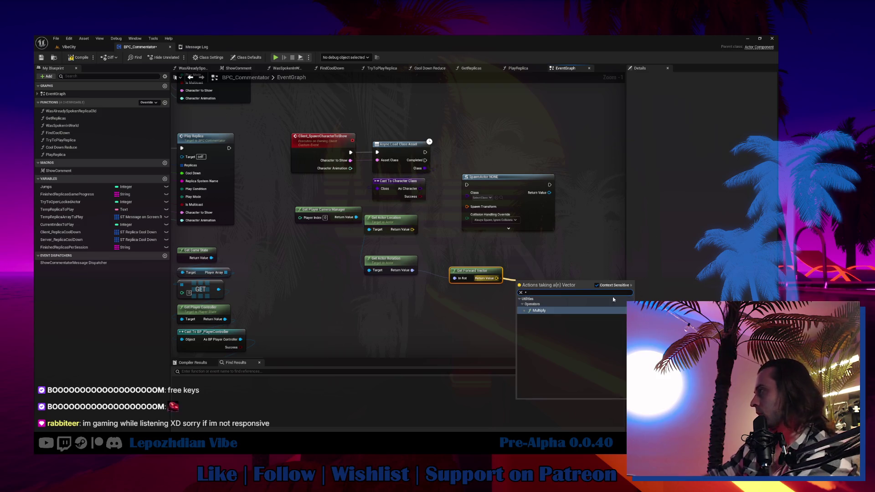
{"action": "left_click", "coordinate": [547, 311]}
Make the Multiply node's second input a float of 500.
{"action": "right_click", "coordinate": [519, 286]}
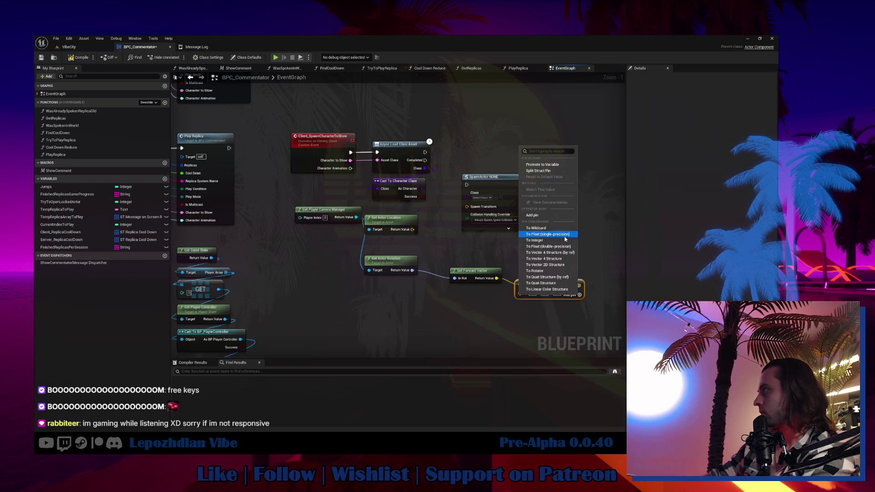
{"action": "left_click", "coordinate": [565, 247]}
{"action": "left_click", "coordinate": [529, 293]}
{"action": "type", "text": "500"}
{"action": "key", "text": "Return"}
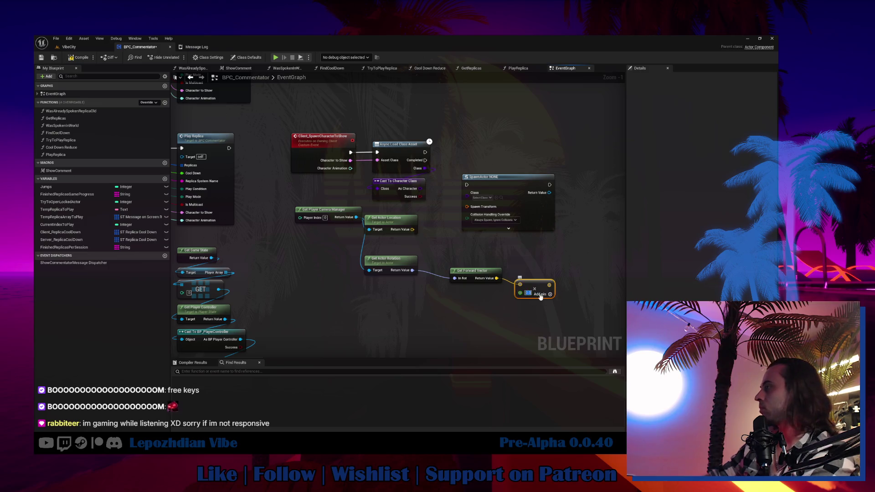
{"action": "left_click_drag", "start_coordinate": [539, 284], "coordinate": [388, 311]}
Split SpawnActor's Spawn Transform and wire the camera location into Spawn Transform Location.
{"action": "right_click", "coordinate": [469, 208]}
{"action": "left_click", "coordinate": [484, 231]}
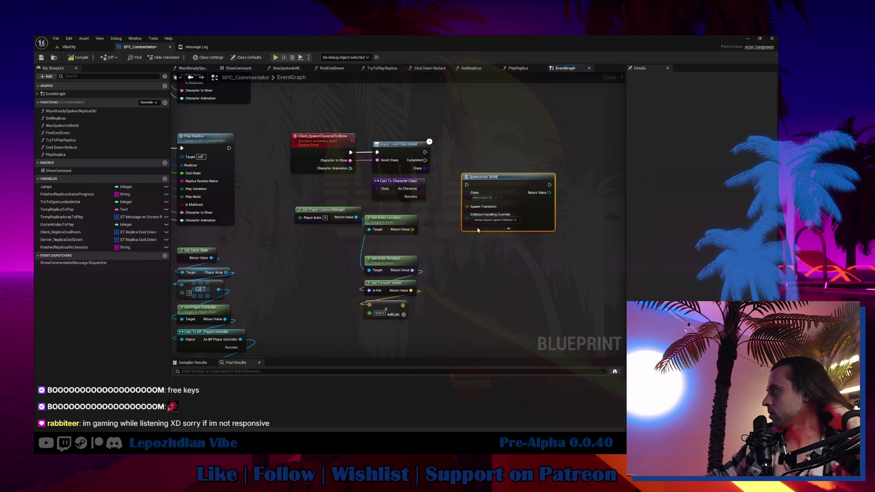
{"action": "left_click_drag", "start_coordinate": [466, 209], "coordinate": [415, 233]}
{"action": "left_click_drag", "start_coordinate": [523, 179], "coordinate": [567, 203]}
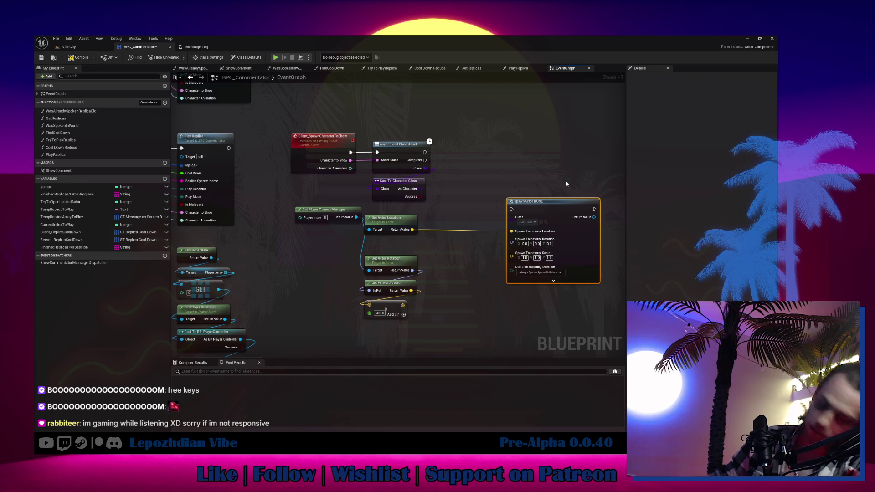
{"action": "left_click_drag", "start_coordinate": [412, 270], "coordinate": [446, 261]}
Break the camera rotation with Break Rotator and add a Make Rotator for the spawn rotation.
{"action": "type", "text": "-"}
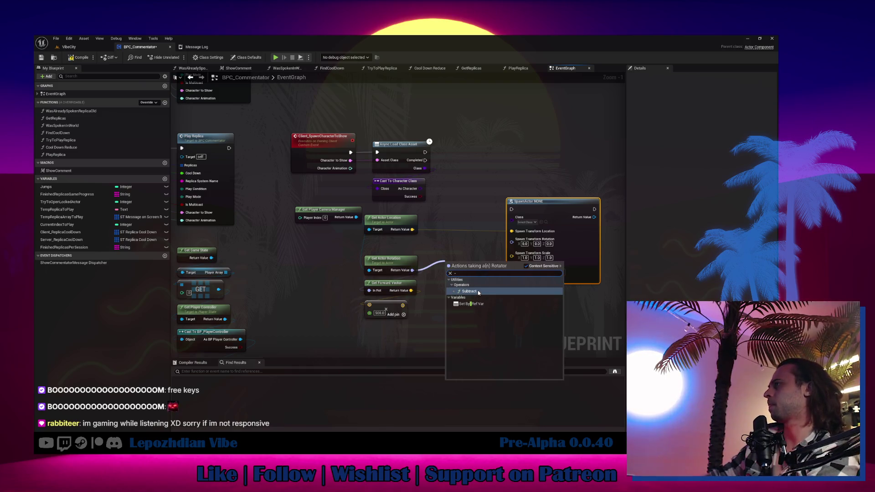
{"action": "key", "text": "Return"}
{"action": "left_click_drag", "start_coordinate": [412, 271], "coordinate": [444, 283]}
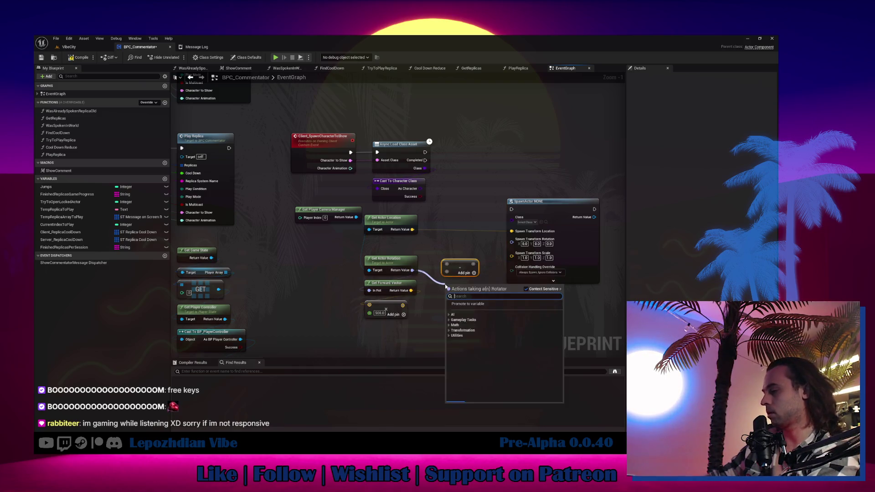
{"action": "scroll", "coordinate": [486, 387], "scroll_direction": "down", "scroll_amount": 1}
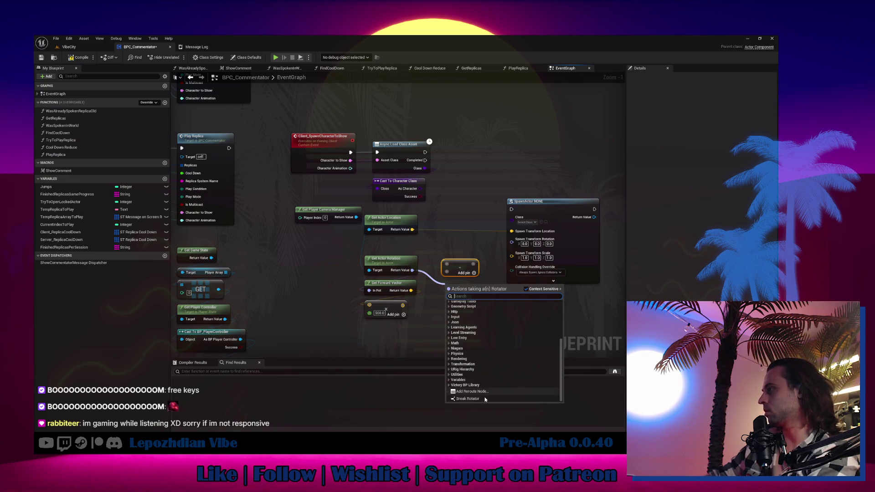
{"action": "left_click", "coordinate": [485, 399]}
{"action": "mouse_move", "coordinate": [511, 242]}
{"action": "left_mouse_down"}
{"action": "mouse_move", "coordinate": [531, 319]}
{"action": "mouse_move", "coordinate": [524, 301]}
{"action": "left_mouse_up"}
{"action": "left_click", "coordinate": [553, 414]}
Wire camera roll and pitch into Make Rotator, and the yaw through a subtract node.
{"action": "mouse_move", "coordinate": [486, 295]}
{"action": "left_mouse_down"}
{"action": "mouse_move", "coordinate": [538, 317]}
{"action": "mouse_move", "coordinate": [524, 307]}
{"action": "left_mouse_up"}
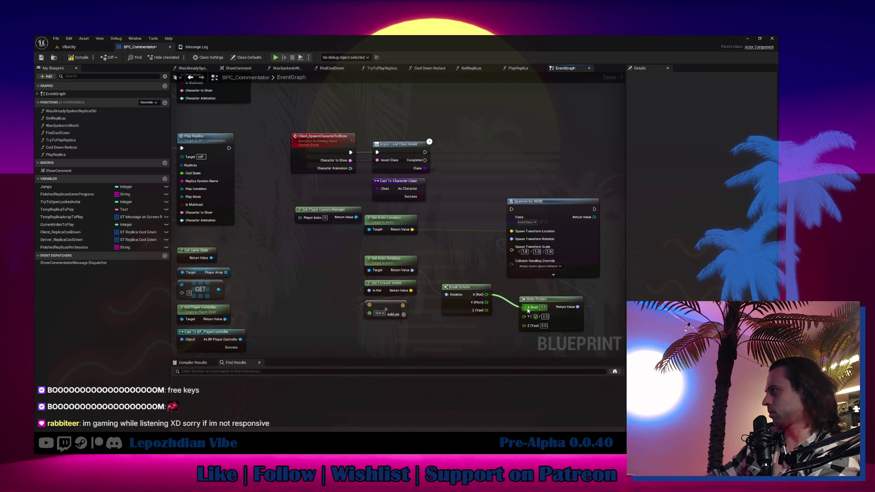
{"action": "mouse_move", "coordinate": [460, 287]}
{"action": "left_mouse_down"}
{"action": "mouse_move", "coordinate": [448, 262]}
{"action": "mouse_move", "coordinate": [534, 250]}
{"action": "left_mouse_up"}
{"action": "left_click_drag", "start_coordinate": [424, 286], "coordinate": [436, 242]}
{"action": "mouse_move", "coordinate": [358, 263]}
{"action": "left_mouse_down"}
{"action": "mouse_move", "coordinate": [420, 255]}
{"action": "mouse_move", "coordinate": [434, 267]}
{"action": "left_mouse_up"}
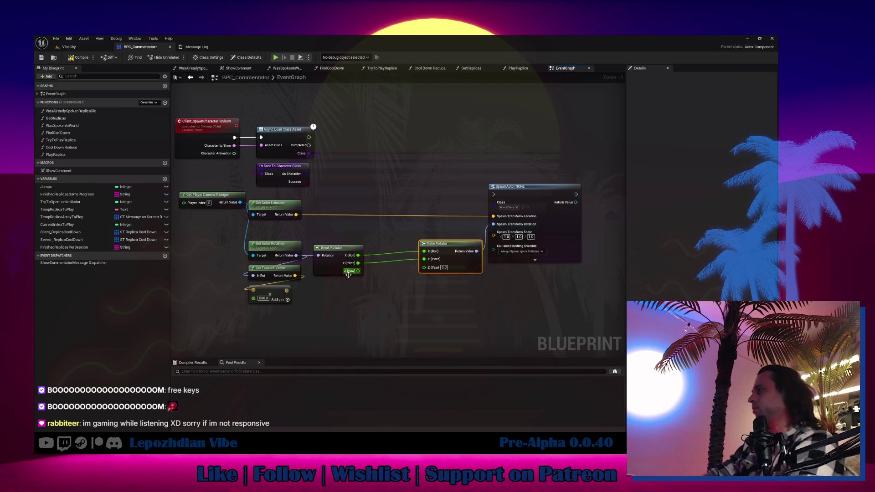
{"action": "left_click_drag", "start_coordinate": [358, 271], "coordinate": [378, 309]}
{"action": "type", "text": "-"}
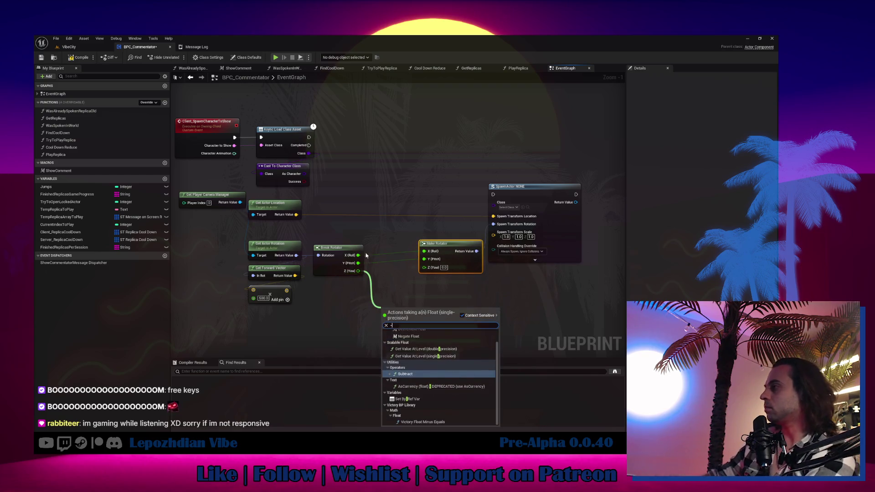
{"action": "key", "text": "Return"}
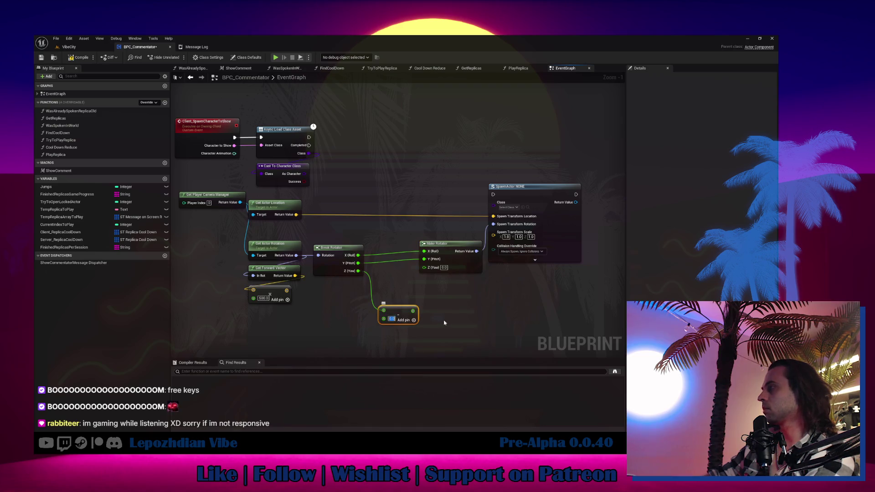
{"action": "left_click_drag", "start_coordinate": [417, 311], "coordinate": [421, 247]}
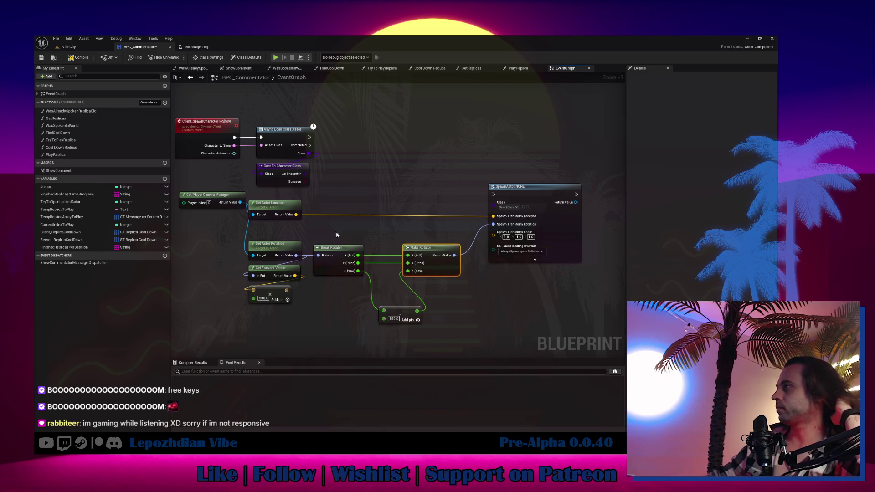
Use the cast's As Character as SpawnActor's class and fire it on async load Completed.
{"action": "left_click_drag", "start_coordinate": [309, 173], "coordinate": [496, 206]}
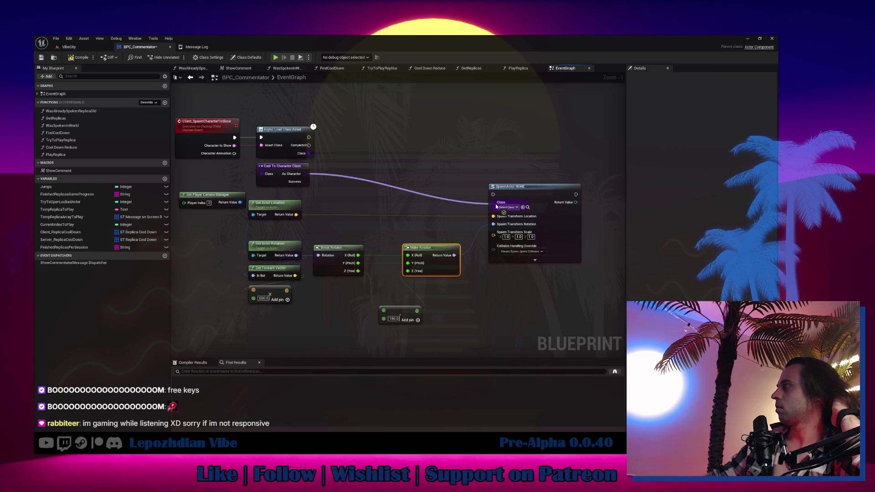
{"action": "left_click_drag", "start_coordinate": [308, 144], "coordinate": [493, 194]}
{"action": "left_click_drag", "start_coordinate": [519, 189], "coordinate": [514, 137]}
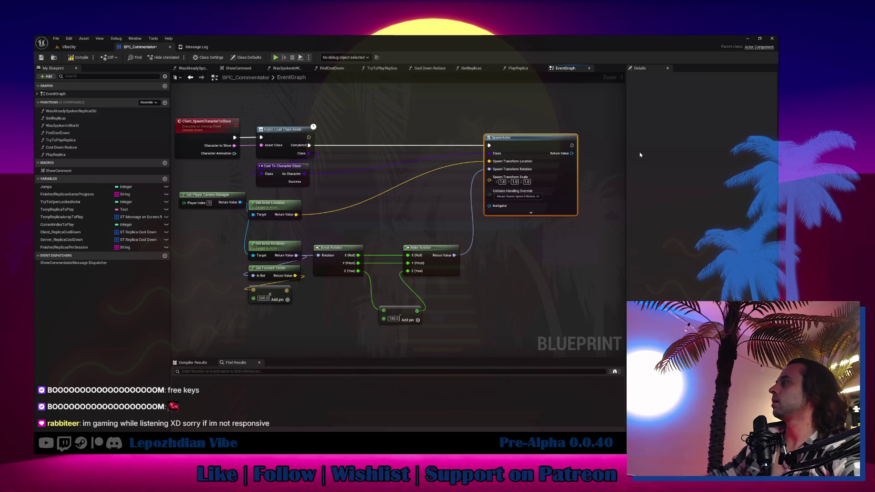
{"action": "left_click_drag", "start_coordinate": [571, 153], "coordinate": [588, 157]}
Attach the spawned character to the player camera manager with Attach Actor To Actor.
{"action": "type", "text": "attach"}
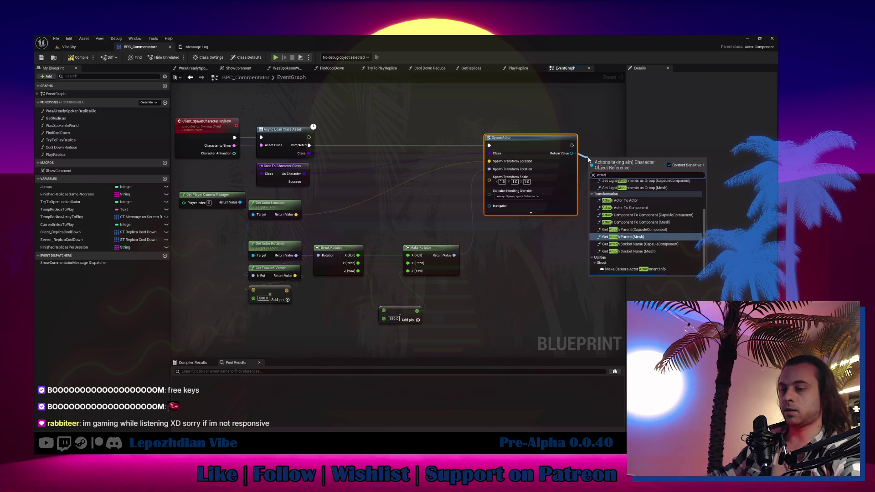
{"action": "left_click", "coordinate": [641, 204]}
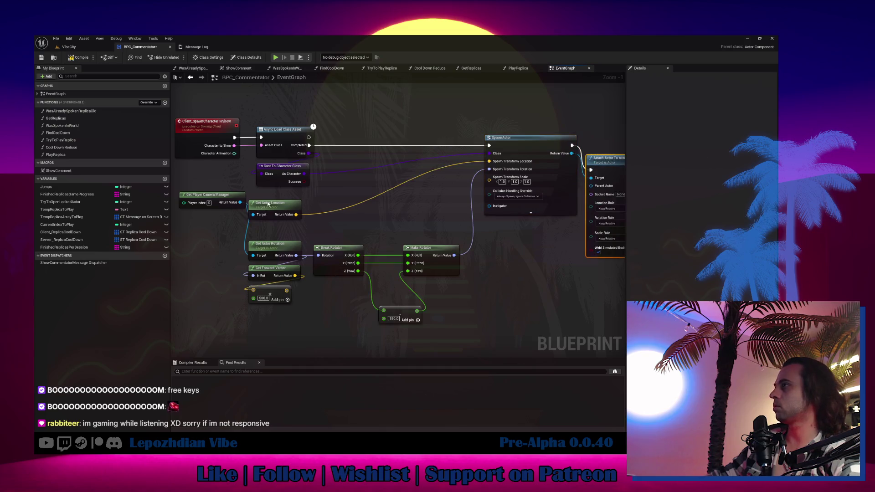
{"action": "left_click_drag", "start_coordinate": [240, 202], "coordinate": [591, 186]}
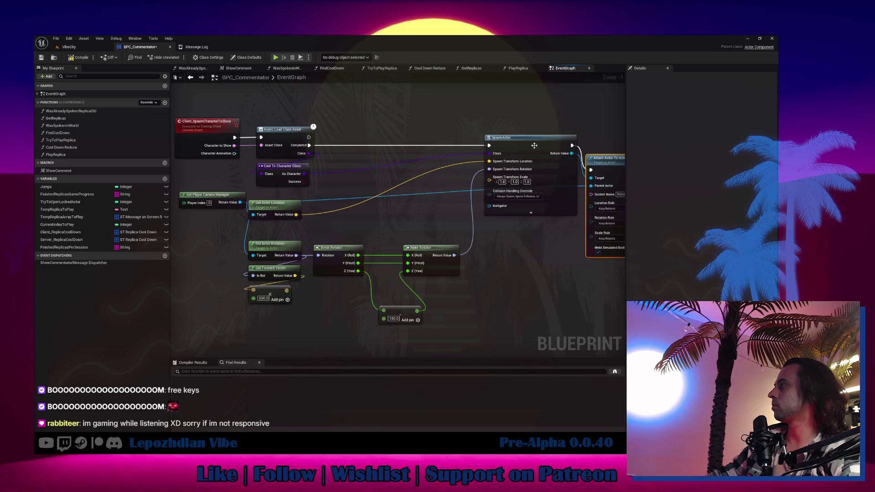
{"action": "left_click_drag", "start_coordinate": [534, 147], "coordinate": [482, 147]}
{"action": "left_click_drag", "start_coordinate": [531, 158], "coordinate": [437, 174]}
{"action": "left_click_drag", "start_coordinate": [544, 183], "coordinate": [502, 159]}
Promote the spawned character to a new variable TempCharacterToShow with a SET node.
{"action": "left_click_drag", "start_coordinate": [423, 169], "coordinate": [585, 185]}
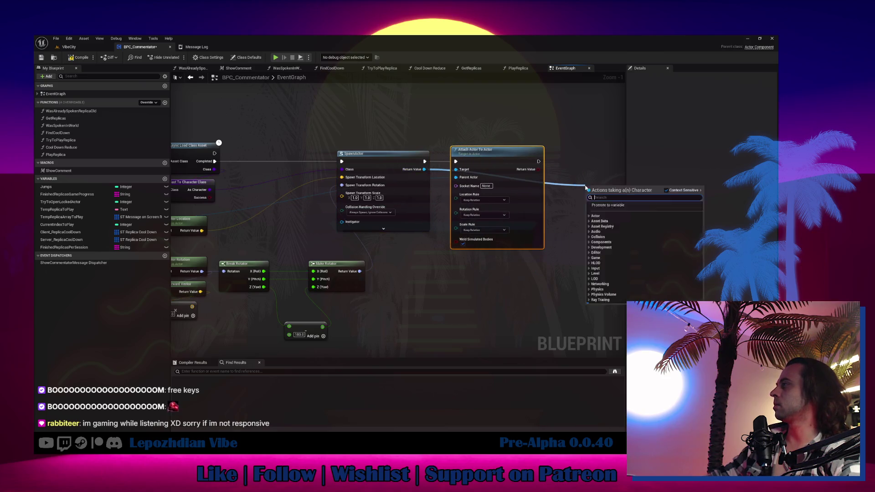
{"action": "left_click", "coordinate": [619, 211]}
{"action": "type", "text": "TempCharacterToShow"}
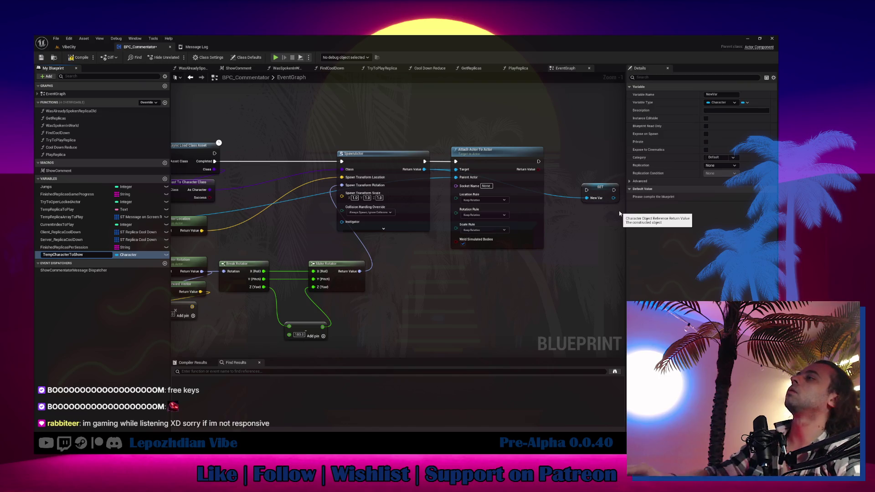
{"action": "key", "text": "Return"}
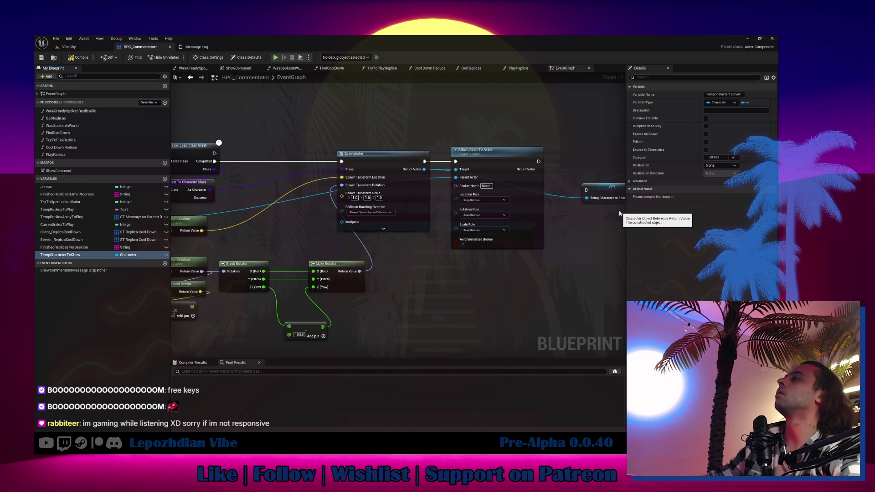
{"action": "mouse_move", "coordinate": [609, 194]}
{"action": "left_mouse_down"}
{"action": "mouse_move", "coordinate": [551, 169]}
{"action": "mouse_move", "coordinate": [574, 162]}
{"action": "mouse_move", "coordinate": [615, 201]}
{"action": "left_mouse_up"}
{"action": "left_click_drag", "start_coordinate": [252, 163], "coordinate": [312, 165]}
Add a TempCharacterToShow getter with a Get Class node.
{"action": "left_click", "coordinate": [279, 173]}
{"action": "type", "text": "get clas"}
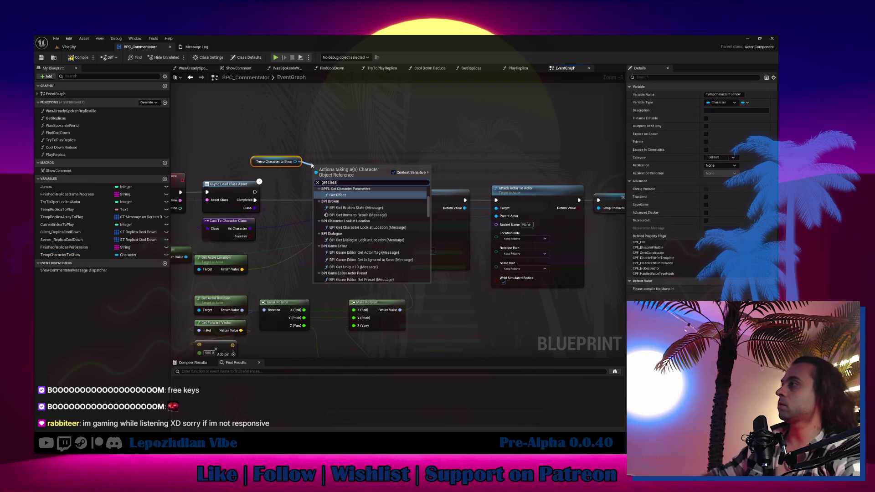
{"action": "type", "text": "s"}
{"action": "scroll", "coordinate": [363, 269], "scroll_direction": "down", "scroll_amount": 10}
{"action": "scroll", "coordinate": [363, 270], "scroll_direction": "up", "scroll_amount": 10}
{"action": "left_click", "coordinate": [346, 244]}
{"action": "mouse_move", "coordinate": [342, 172]}
{"action": "left_mouse_down"}
{"action": "mouse_move", "coordinate": [279, 178]}
{"action": "mouse_move", "coordinate": [292, 135]}
{"action": "left_mouse_up"}
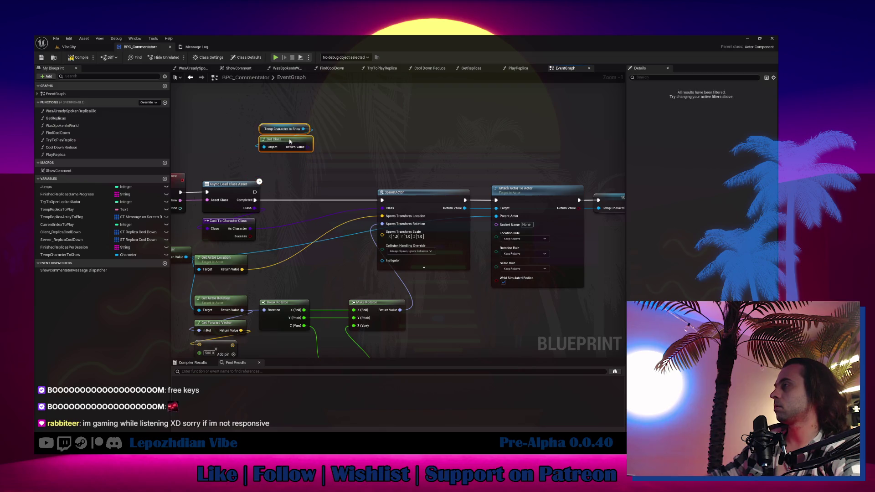
Convert a Temp Character to Show getter to a validated get run after loading, feeding Get Class.
{"action": "left_click_drag", "start_coordinate": [96, 252], "coordinate": [318, 184]}
{"action": "right_click", "coordinate": [319, 183]}
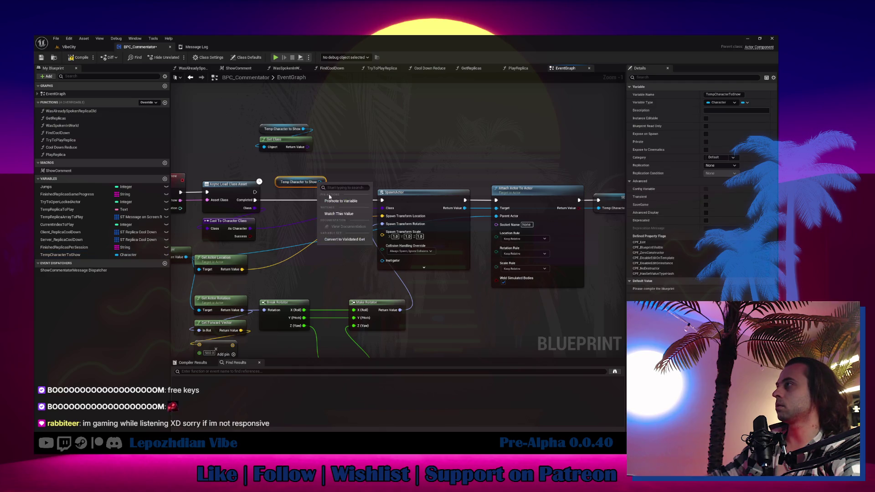
{"action": "left_click", "coordinate": [351, 242]}
{"action": "left_click_drag", "start_coordinate": [254, 199], "coordinate": [381, 199]}
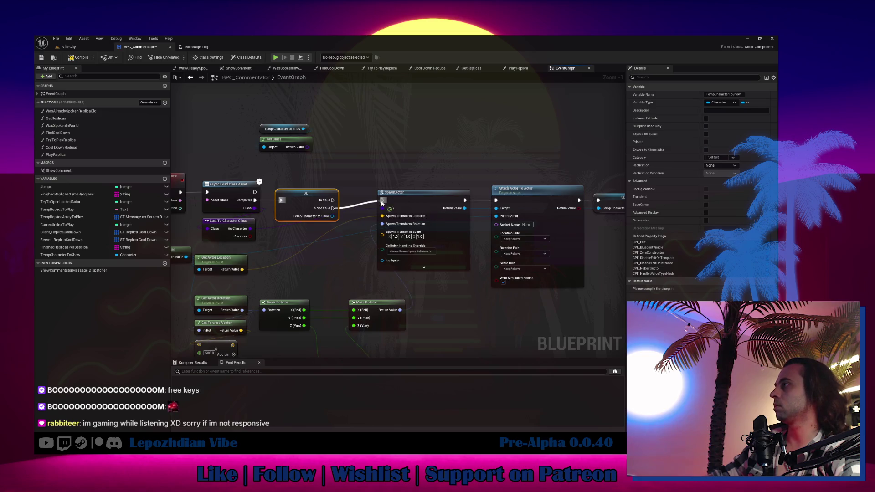
{"action": "mouse_move", "coordinate": [415, 163]}
{"action": "left_mouse_down"}
{"action": "mouse_move", "coordinate": [465, 208]}
{"action": "mouse_move", "coordinate": [441, 207]}
{"action": "left_mouse_up"}
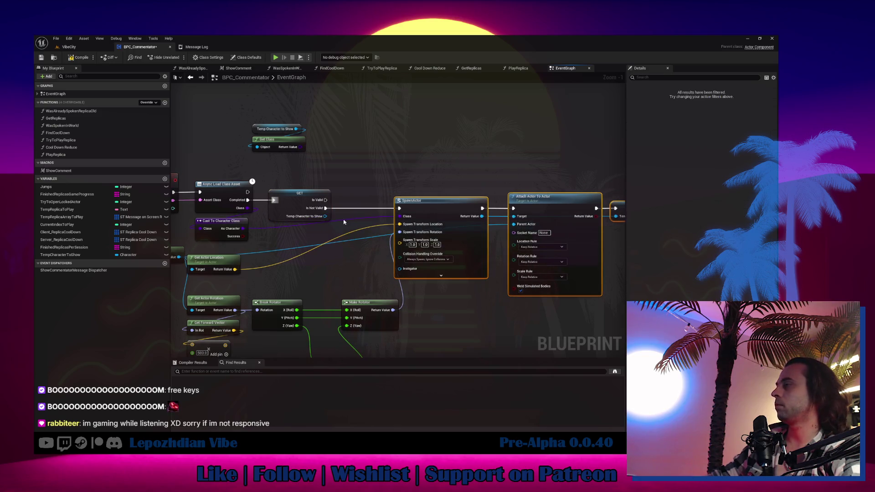
{"action": "left_click", "coordinate": [333, 159]}
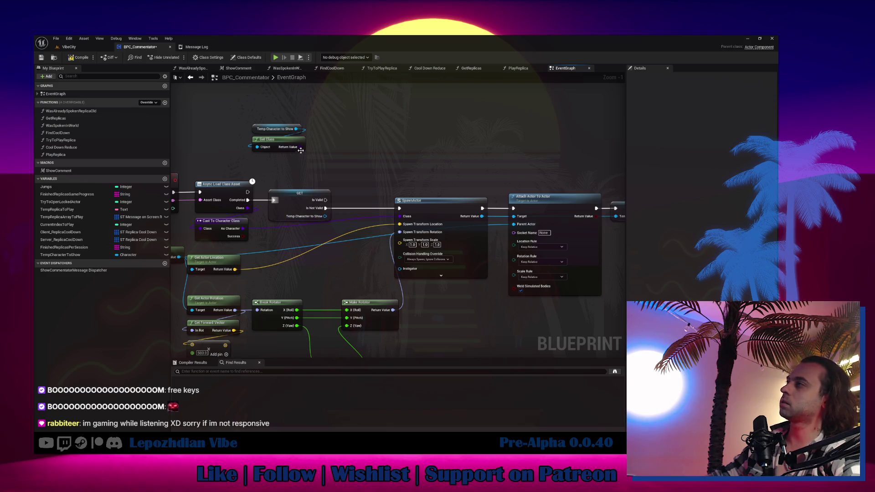
{"action": "left_click_drag", "start_coordinate": [278, 140], "coordinate": [340, 136]}
{"action": "mouse_move", "coordinate": [325, 216]}
{"action": "left_mouse_down"}
{"action": "mouse_move", "coordinate": [339, 178]}
{"action": "mouse_move", "coordinate": [317, 143]}
{"action": "mouse_move", "coordinate": [347, 134]}
{"action": "mouse_move", "coordinate": [408, 142]}
{"action": "left_mouse_up"}
{"action": "left_click", "coordinate": [275, 129]}
{"action": "key", "text": "Delete"}
Compare the class with As Character using ==, driving a Branch on the Is Valid path.
{"action": "type", "text": "=="}
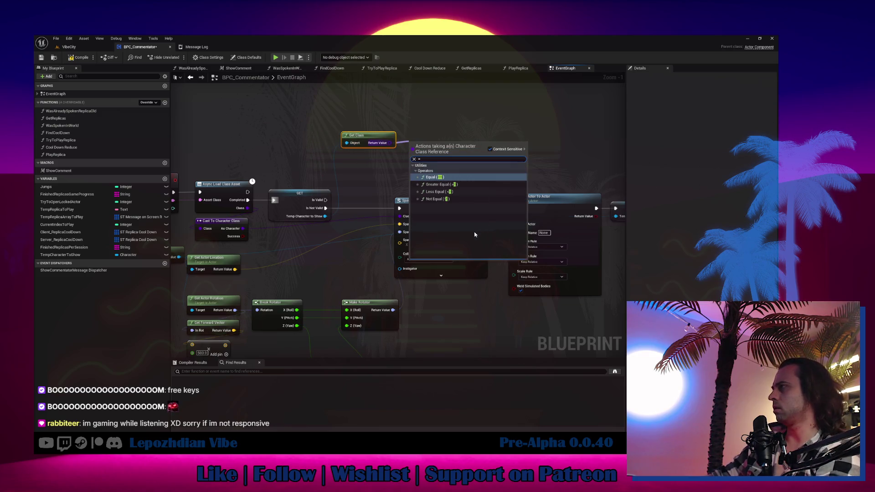
{"action": "left_click", "coordinate": [479, 184]}
{"action": "mouse_move", "coordinate": [242, 229]}
{"action": "left_mouse_down"}
{"action": "mouse_move", "coordinate": [347, 192]}
{"action": "mouse_move", "coordinate": [412, 153]}
{"action": "mouse_move", "coordinate": [364, 156]}
{"action": "mouse_move", "coordinate": [441, 167]}
{"action": "left_mouse_up"}
{"action": "left_click", "coordinate": [438, 150]}
{"action": "mouse_move", "coordinate": [325, 199]}
{"action": "left_mouse_down"}
{"action": "mouse_move", "coordinate": [387, 166]}
{"action": "mouse_move", "coordinate": [442, 158]}
{"action": "mouse_move", "coordinate": [429, 138]}
{"action": "left_mouse_up"}
{"action": "mouse_move", "coordinate": [351, 115]}
{"action": "left_mouse_down"}
{"action": "mouse_move", "coordinate": [413, 173]}
{"action": "mouse_move", "coordinate": [368, 148]}
{"action": "mouse_move", "coordinate": [369, 154]}
{"action": "mouse_move", "coordinate": [355, 137]}
{"action": "mouse_move", "coordinate": [390, 152]}
{"action": "mouse_move", "coordinate": [364, 140]}
{"action": "left_mouse_up"}
{"action": "mouse_move", "coordinate": [593, 145]}
{"action": "left_mouse_down"}
{"action": "mouse_move", "coordinate": [570, 205]}
{"action": "mouse_move", "coordinate": [510, 248]}
{"action": "mouse_move", "coordinate": [601, 299]}
{"action": "left_mouse_up"}
{"action": "scroll", "coordinate": [594, 184], "scroll_direction": "down", "scroll_amount": 2}
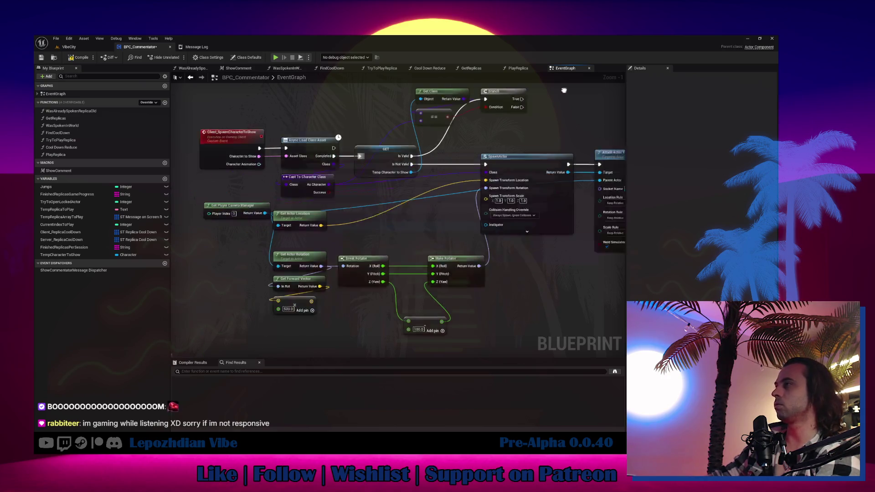
{"action": "scroll", "coordinate": [297, 164], "scroll_direction": "up", "scroll_amount": 1}
{"action": "scroll", "coordinate": [307, 244], "scroll_direction": "up", "scroll_amount": 1}
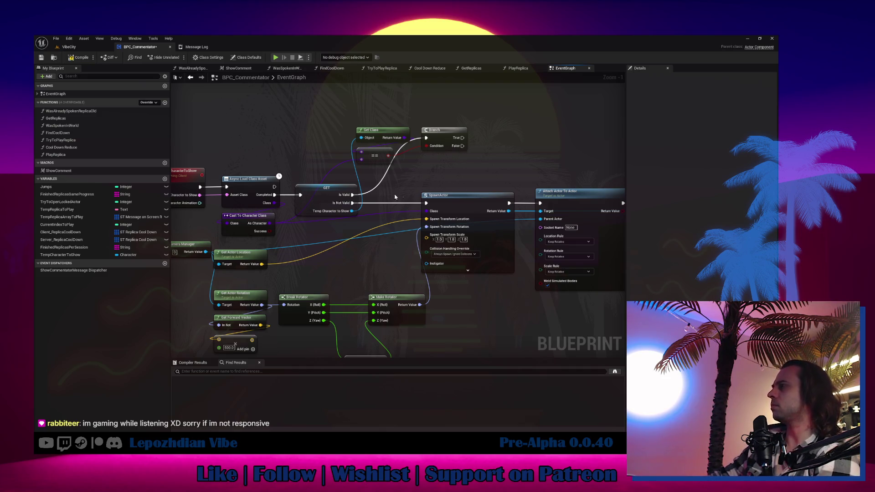
{"action": "left_click_drag", "start_coordinate": [351, 211], "coordinate": [440, 182]}
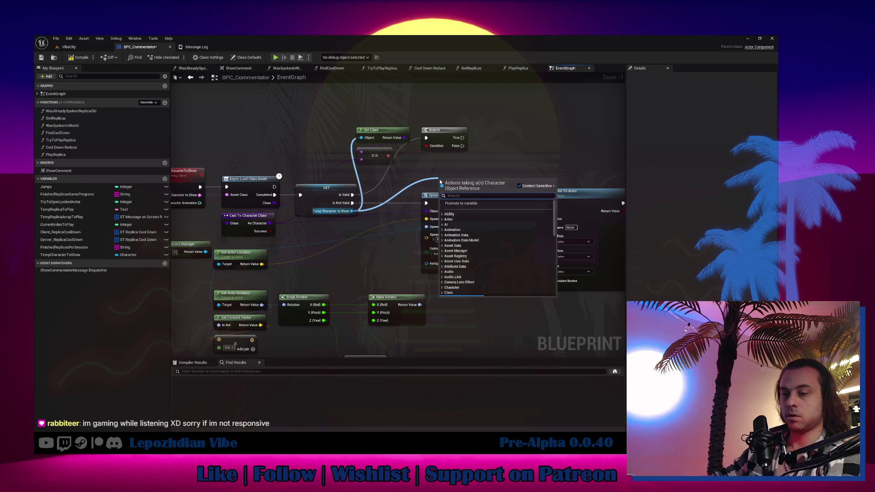
Run Destroy Actor on Temp Character to Show from Branch False, then continue into SpawnActor.
{"action": "type", "text": "destr"}
{"action": "left_click", "coordinate": [472, 208]}
{"action": "mouse_move", "coordinate": [460, 146]}
{"action": "left_mouse_down"}
{"action": "mouse_move", "coordinate": [442, 190]}
{"action": "mouse_move", "coordinate": [504, 145]}
{"action": "mouse_move", "coordinate": [428, 204]}
{"action": "left_mouse_up"}
{"action": "left_click_drag", "start_coordinate": [310, 191], "coordinate": [528, 273]}
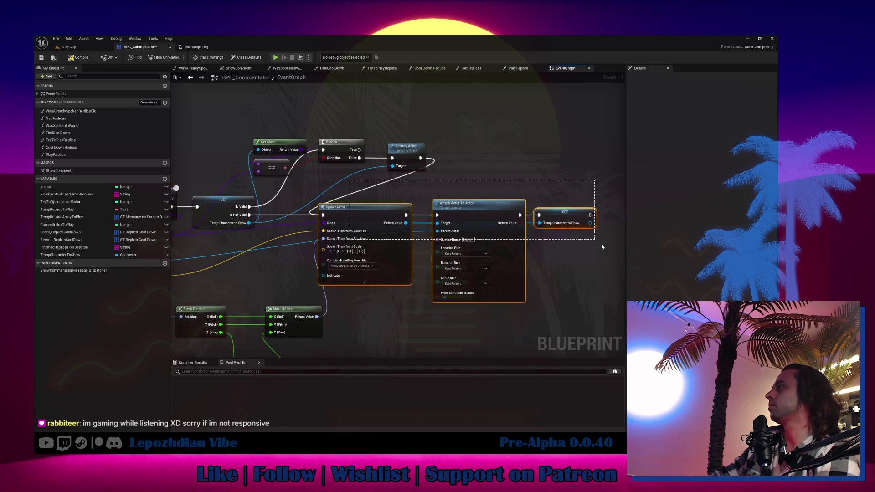
{"action": "mouse_move", "coordinate": [379, 215]}
{"action": "left_mouse_down"}
{"action": "mouse_move", "coordinate": [493, 208]}
{"action": "mouse_move", "coordinate": [461, 213]}
{"action": "left_mouse_up"}
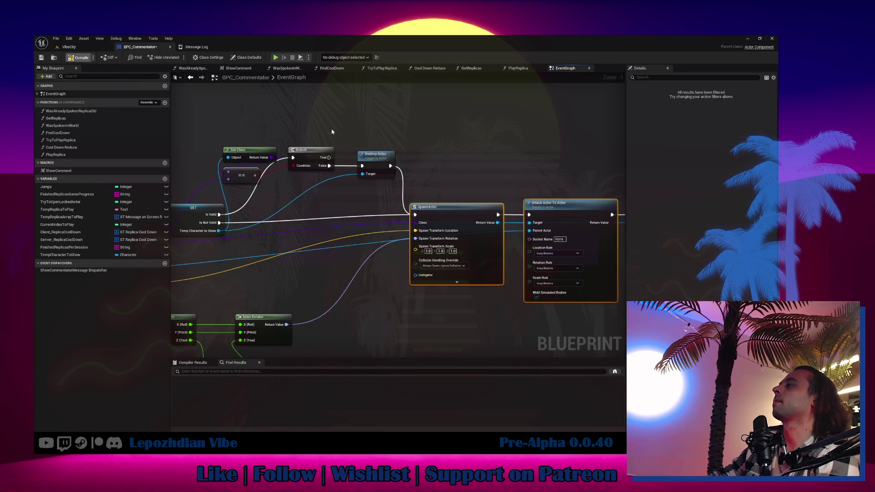
{"action": "left_click_drag", "start_coordinate": [497, 223], "coordinate": [507, 157]}
{"action": "type", "text": "get mesh"}
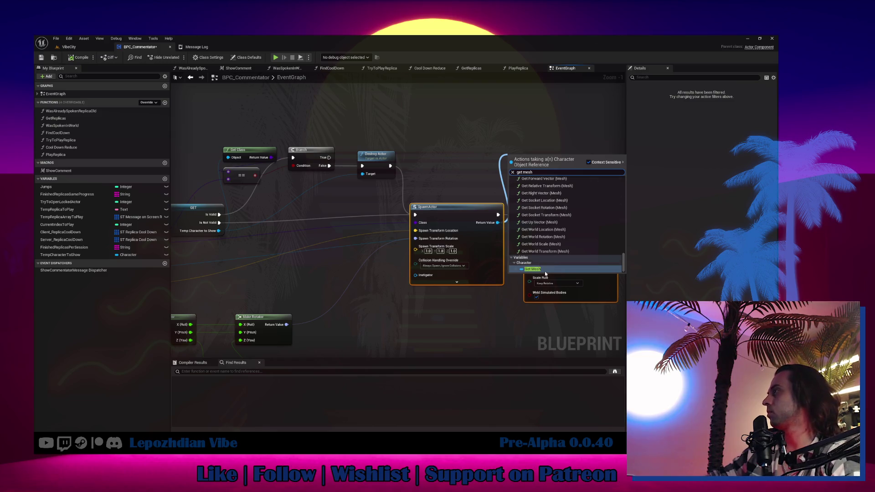
Get the spawned character's Mesh and add Get Animation Data from it.
{"action": "left_click", "coordinate": [532, 269]}
{"action": "left_click_drag", "start_coordinate": [543, 156], "coordinate": [562, 154]}
{"action": "type", "text": "set an"}
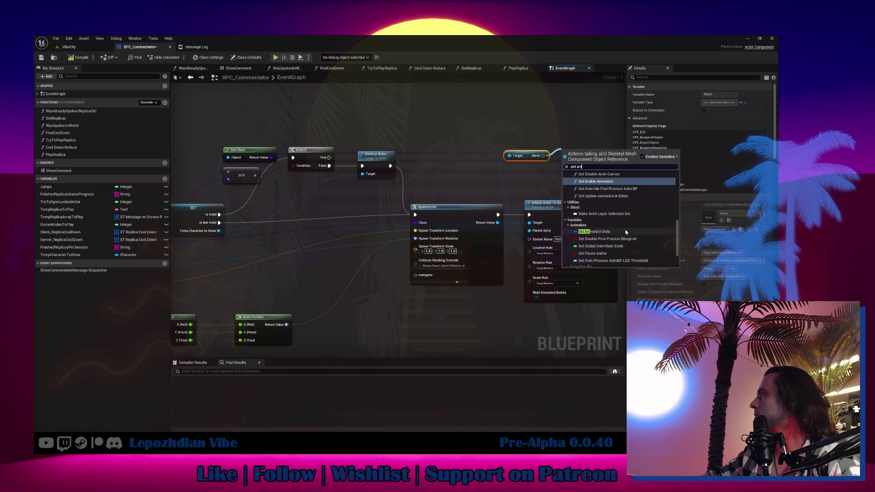
{"action": "left_click", "coordinate": [594, 231]}
{"action": "key", "text": "Delete"}
{"action": "left_click_drag", "start_coordinate": [543, 155], "coordinate": [551, 135]}
{"action": "type", "text": "get anima"}
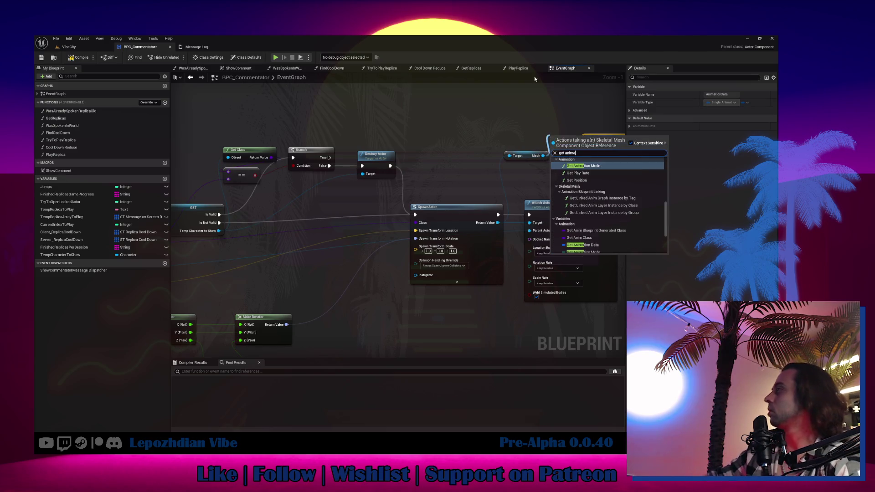
{"action": "left_click", "coordinate": [582, 245]}
Break the animation data showing all pins, and give SET Animation Data a Make Single Animation Play Data.
{"action": "left_click_drag", "start_coordinate": [602, 246], "coordinate": [382, 277]}
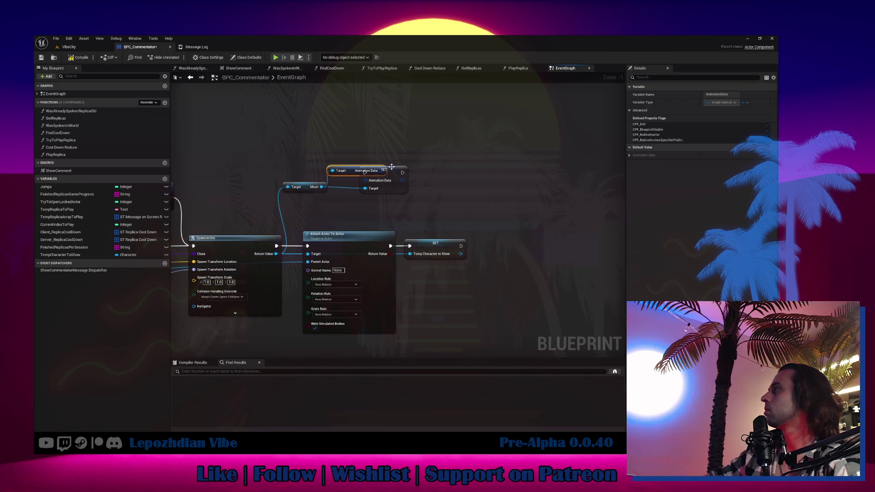
{"action": "mouse_move", "coordinate": [395, 165]}
{"action": "left_mouse_down"}
{"action": "mouse_move", "coordinate": [457, 153]}
{"action": "mouse_move", "coordinate": [369, 196]}
{"action": "mouse_move", "coordinate": [386, 182]}
{"action": "left_mouse_up"}
{"action": "scroll", "coordinate": [436, 264], "scroll_direction": "down", "scroll_amount": 5}
{"action": "left_click", "coordinate": [426, 289]}
{"action": "left_click", "coordinate": [373, 203]}
{"action": "left_click_drag", "start_coordinate": [302, 191], "coordinate": [294, 142]}
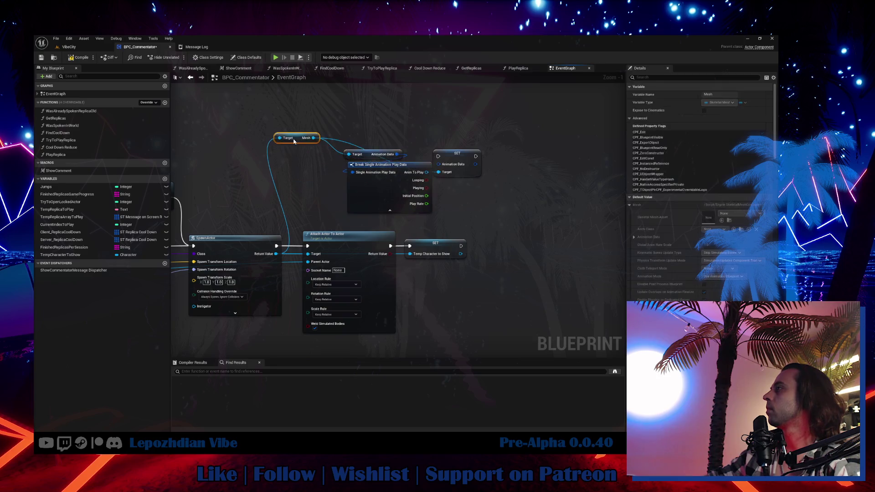
{"action": "mouse_move", "coordinate": [461, 155]}
{"action": "left_mouse_down"}
{"action": "mouse_move", "coordinate": [514, 144]}
{"action": "mouse_move", "coordinate": [512, 167]}
{"action": "left_mouse_up"}
{"action": "scroll", "coordinate": [568, 255], "scroll_direction": "down", "scroll_amount": 5}
{"action": "scroll", "coordinate": [568, 256], "scroll_direction": "down", "scroll_amount": 3}
{"action": "left_click", "coordinate": [562, 279]}
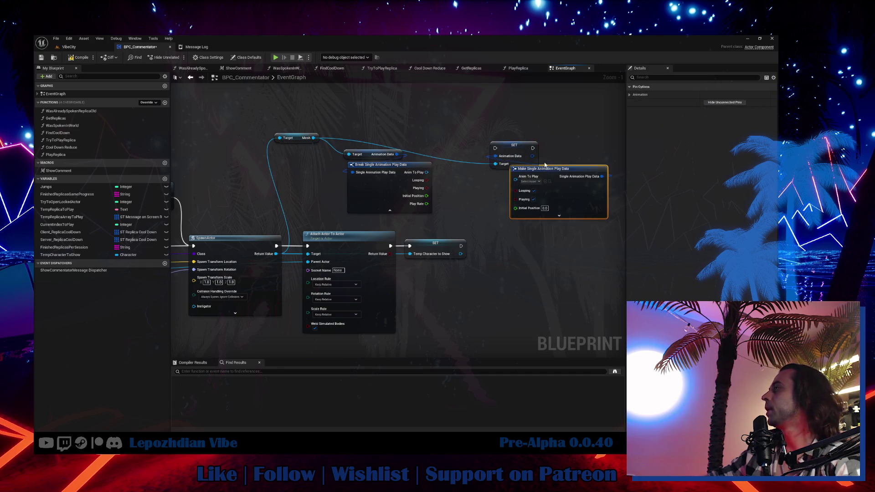
Wire Looping, Playing, Initial Position and Play Rate from the Break node into the Make node.
{"action": "left_click_drag", "start_coordinate": [523, 151], "coordinate": [540, 143]}
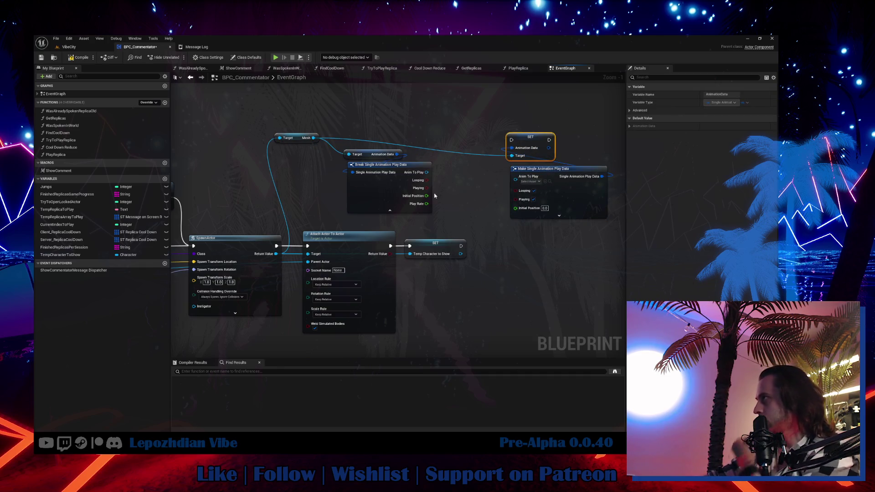
{"action": "mouse_move", "coordinate": [427, 180]}
{"action": "left_mouse_down"}
{"action": "mouse_move", "coordinate": [513, 197]}
{"action": "mouse_move", "coordinate": [516, 191]}
{"action": "mouse_move", "coordinate": [516, 199]}
{"action": "left_mouse_up"}
{"action": "mouse_move", "coordinate": [426, 196]}
{"action": "left_mouse_down"}
{"action": "mouse_move", "coordinate": [516, 202]}
{"action": "mouse_move", "coordinate": [505, 218]}
{"action": "mouse_move", "coordinate": [517, 204]}
{"action": "mouse_move", "coordinate": [427, 203]}
{"action": "left_mouse_up"}
{"action": "left_click", "coordinate": [587, 201], "text": "ctrl"}
{"action": "left_click_drag", "start_coordinate": [588, 200], "coordinate": [580, 185]}
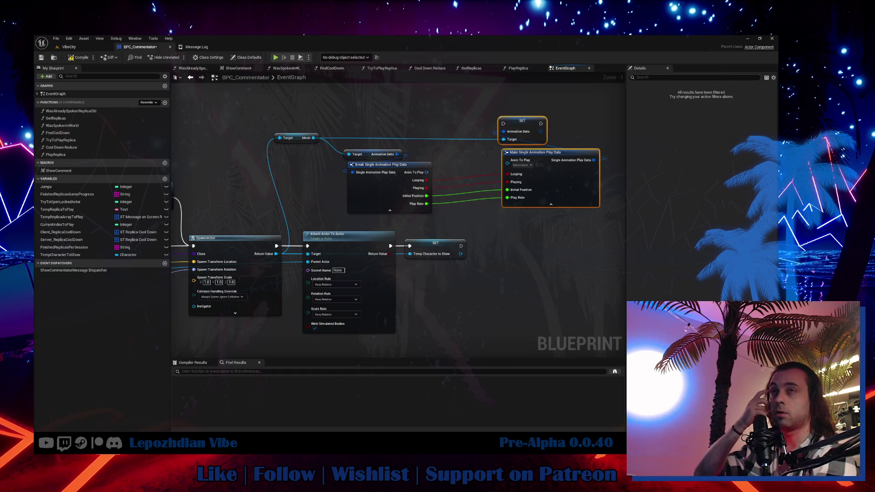
{"action": "left_click", "coordinate": [487, 153]}
{"action": "left_click_drag", "start_coordinate": [192, 242], "coordinate": [524, 238]}
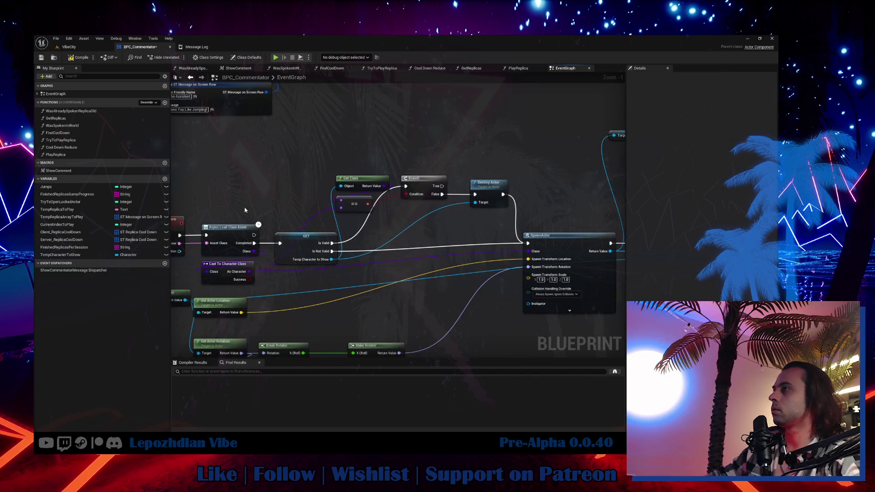
Add an Async Load Asset node and feed the animation asset into it.
{"action": "right_click", "coordinate": [489, 159]}
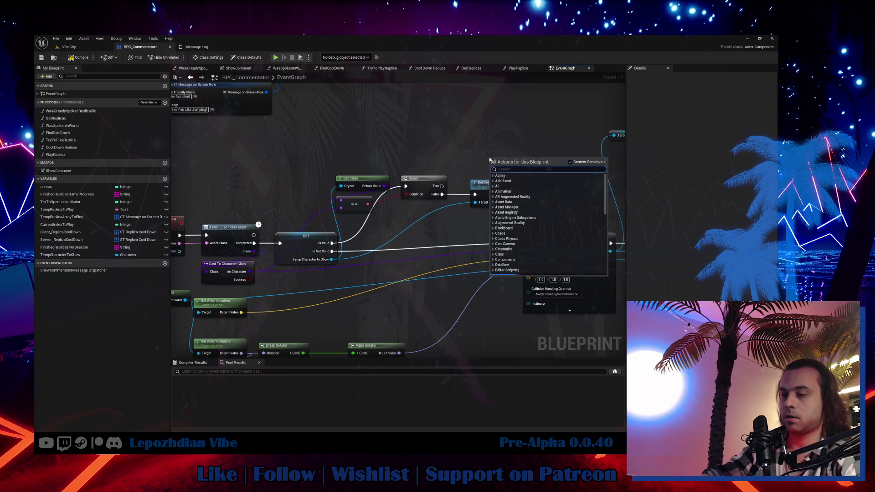
{"action": "type", "text": "async load"}
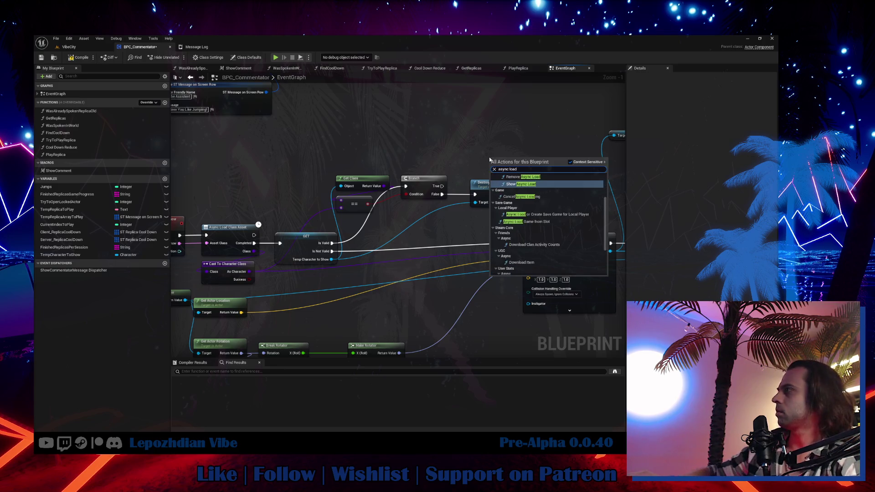
{"action": "scroll", "coordinate": [558, 239], "scroll_direction": "down", "scroll_amount": 3}
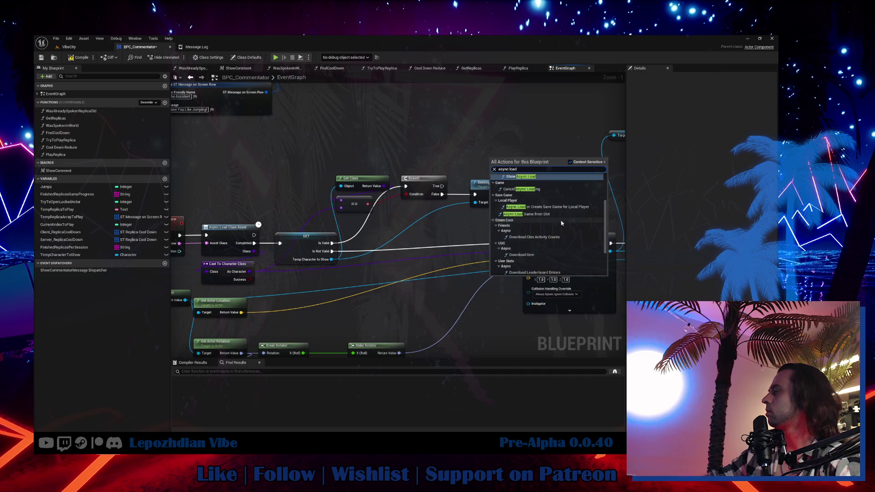
{"action": "key", "text": "Escape"}
{"action": "mouse_move", "coordinate": [516, 179]}
{"action": "left_mouse_down"}
{"action": "mouse_move", "coordinate": [510, 159]}
{"action": "mouse_move", "coordinate": [536, 136]}
{"action": "left_mouse_up"}
{"action": "left_click_drag", "start_coordinate": [180, 251], "coordinate": [516, 152]}
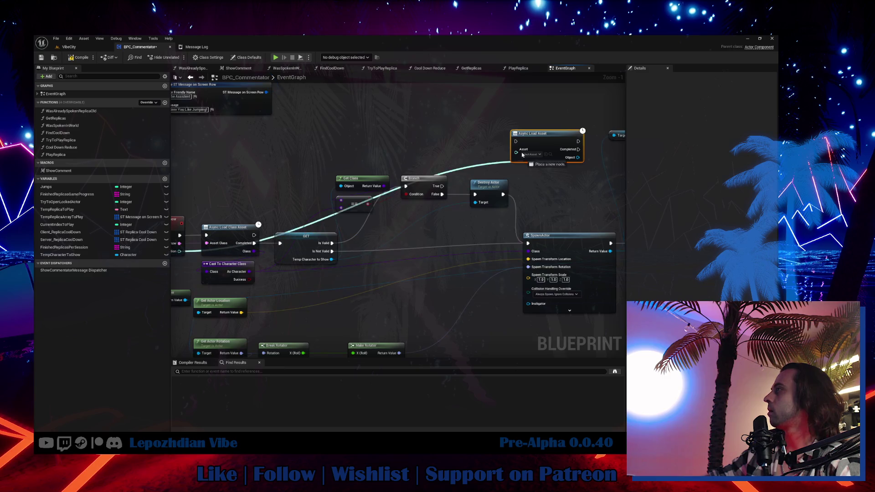
Cast the loaded object to AnimSequence and wire As Anim Sequence into Anim To Play.
{"action": "left_click_drag", "start_coordinate": [459, 165], "coordinate": [489, 172]}
{"action": "type", "text": "anim seq"}
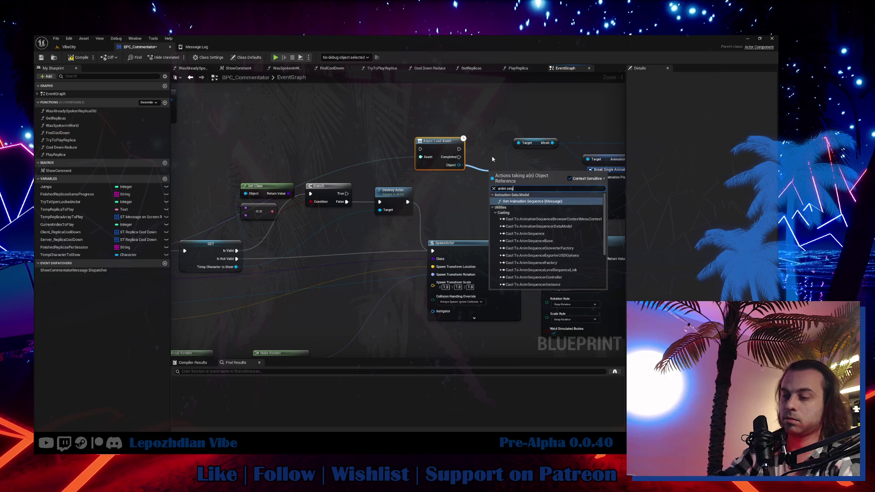
{"action": "left_click", "coordinate": [553, 234]}
{"action": "right_click", "coordinate": [519, 176]}
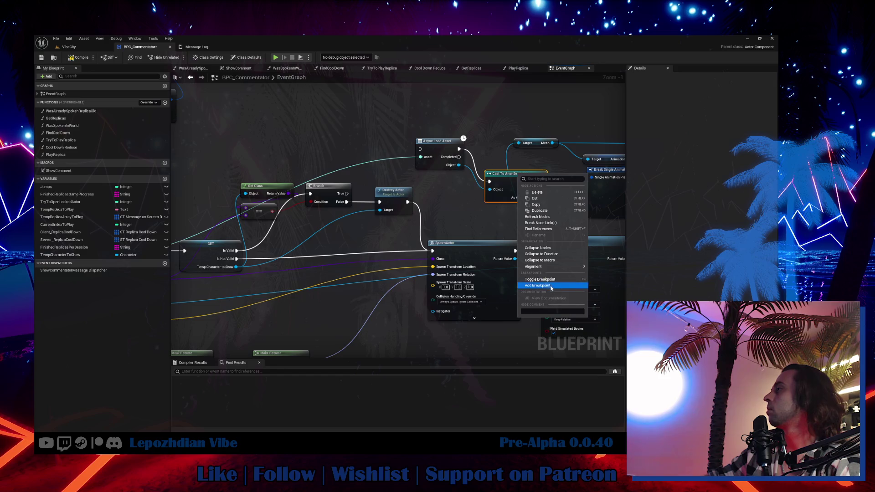
{"action": "right_click", "coordinate": [510, 183]}
{"action": "mouse_move", "coordinate": [514, 179]}
{"action": "left_mouse_down"}
{"action": "mouse_move", "coordinate": [364, 208]}
{"action": "mouse_move", "coordinate": [348, 183]}
{"action": "left_mouse_up"}
{"action": "left_click_drag", "start_coordinate": [595, 196], "coordinate": [374, 201]}
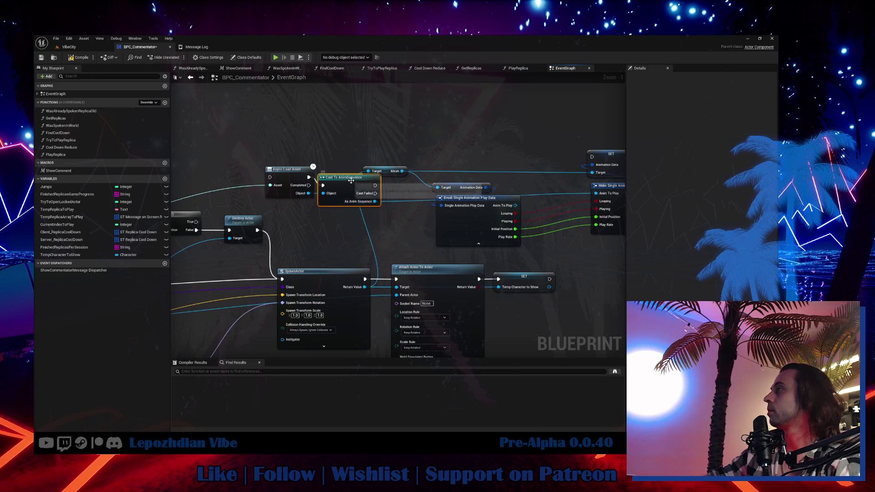
{"action": "mouse_move", "coordinate": [299, 169]}
{"action": "left_mouse_down"}
{"action": "mouse_move", "coordinate": [438, 124]}
{"action": "mouse_move", "coordinate": [506, 120]}
{"action": "left_mouse_up"}
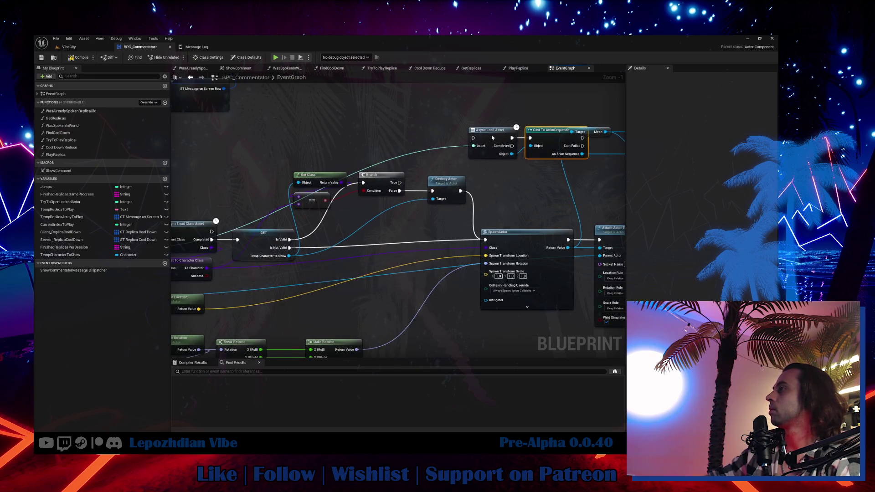
Move the load and cast nodes to run after SET Temp Character to Show.
{"action": "left_click", "coordinate": [198, 263]}
{"action": "right_click", "coordinate": [557, 149]}
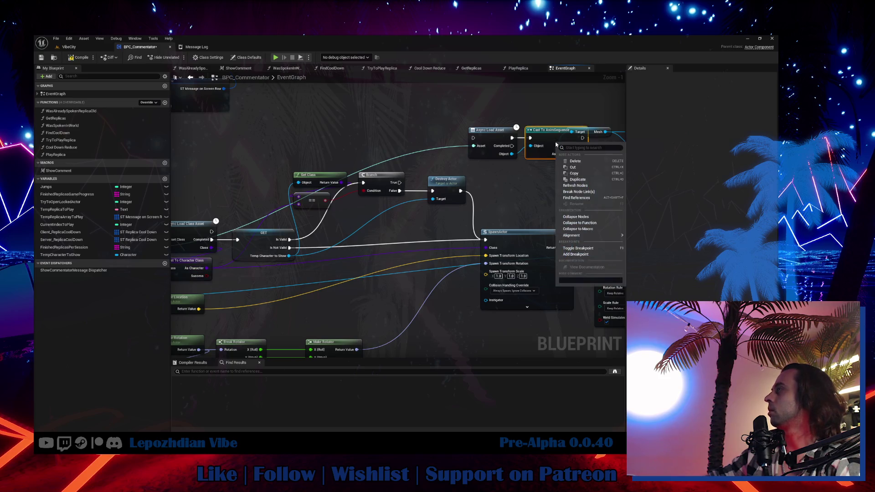
{"action": "mouse_move", "coordinate": [291, 157]}
{"action": "left_mouse_down"}
{"action": "mouse_move", "coordinate": [353, 194]}
{"action": "mouse_move", "coordinate": [519, 100]}
{"action": "left_mouse_up"}
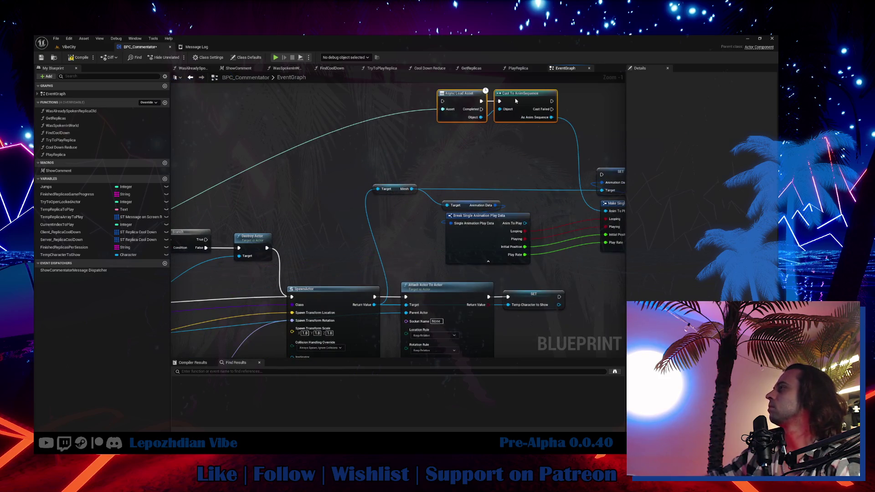
{"action": "left_click_drag", "start_coordinate": [500, 170], "coordinate": [336, 168]}
{"action": "left_click_drag", "start_coordinate": [399, 292], "coordinate": [281, 99]}
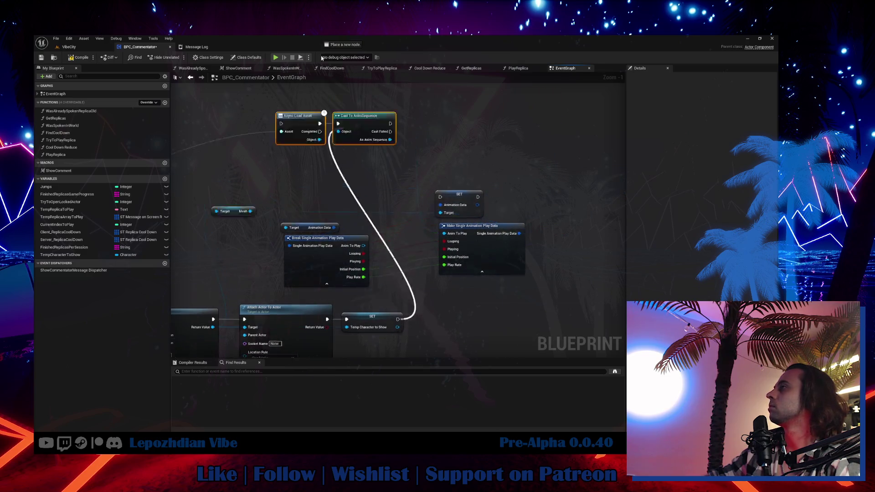
{"action": "left_click_drag", "start_coordinate": [365, 142], "coordinate": [377, 167]}
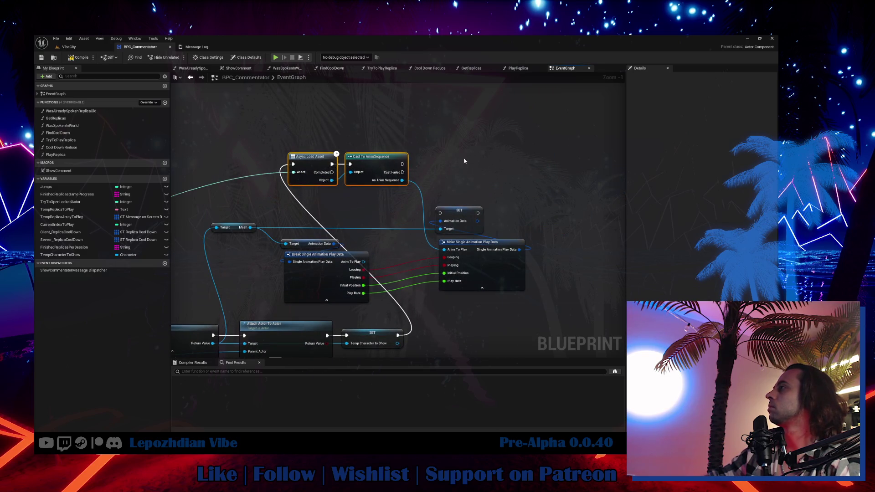
Rearrange the animation chain, moving Break Single Animation Play Data and the Mesh node beside it.
{"action": "left_click_drag", "start_coordinate": [463, 163], "coordinate": [533, 255]}
{"action": "left_click_drag", "start_coordinate": [401, 201], "coordinate": [223, 278]}
{"action": "mouse_move", "coordinate": [302, 167]}
{"action": "left_mouse_down"}
{"action": "mouse_move", "coordinate": [497, 301]}
{"action": "mouse_move", "coordinate": [449, 310]}
{"action": "mouse_move", "coordinate": [477, 299]}
{"action": "left_mouse_up"}
{"action": "mouse_move", "coordinate": [472, 345]}
{"action": "left_mouse_down"}
{"action": "mouse_move", "coordinate": [396, 229]}
{"action": "mouse_move", "coordinate": [313, 235]}
{"action": "left_mouse_up"}
{"action": "left_click", "coordinate": [394, 276]}
{"action": "left_click", "coordinate": [387, 239], "text": "shift"}
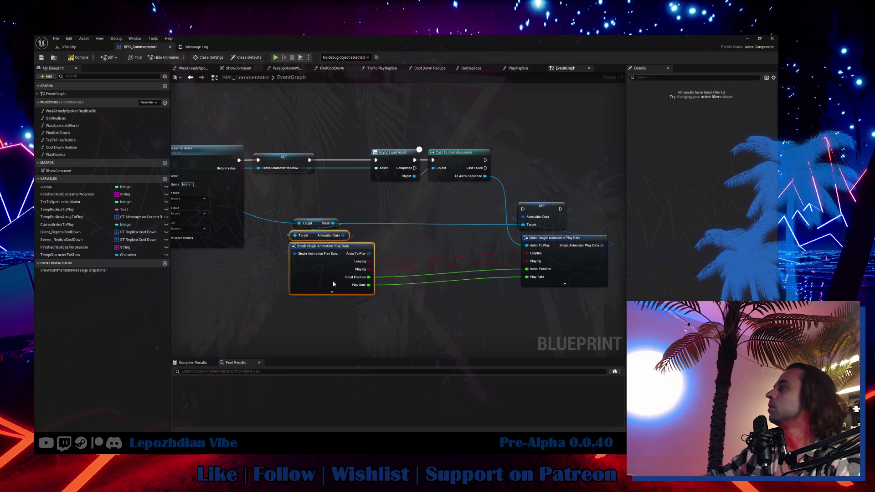
{"action": "left_click", "coordinate": [316, 223], "text": "shift"}
{"action": "left_click_drag", "start_coordinate": [328, 275], "coordinate": [406, 254]}
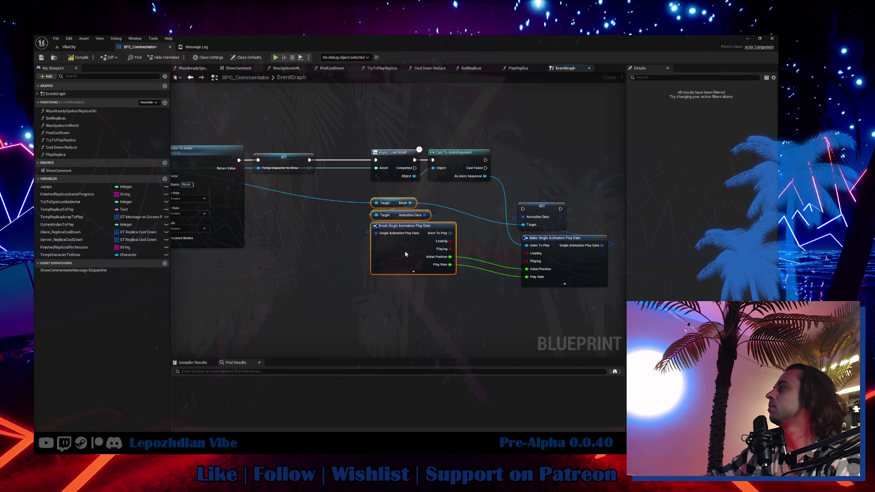
Connect the cast's success output to the AnimationData SET node.
{"action": "mouse_move", "coordinate": [483, 160]}
{"action": "left_mouse_down"}
{"action": "mouse_move", "coordinate": [522, 209]}
{"action": "mouse_move", "coordinate": [583, 163]}
{"action": "left_mouse_up"}
{"action": "left_click_drag", "start_coordinate": [578, 269], "coordinate": [582, 252]}
{"action": "left_click", "coordinate": [581, 159]}
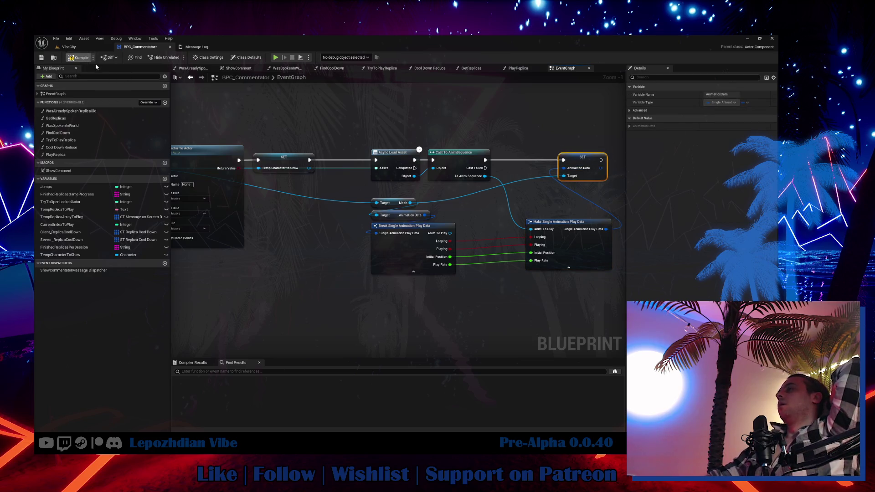
{"action": "key", "text": "Home"}
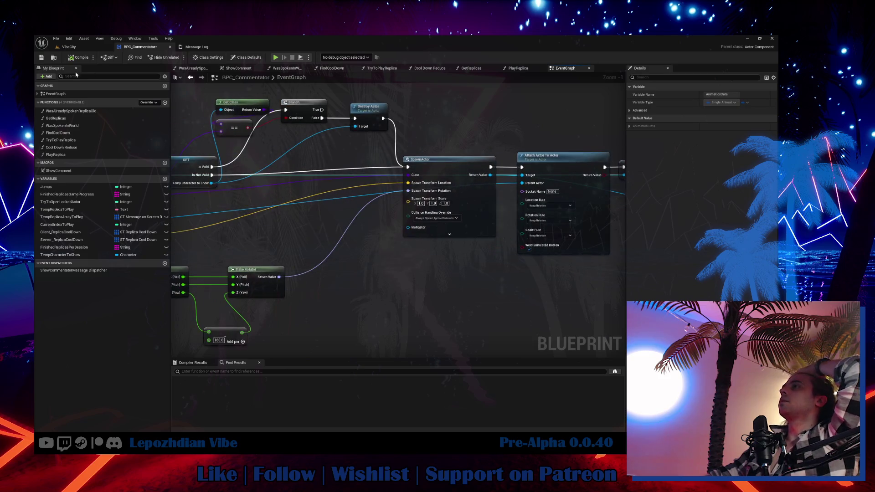
Save BPC_Commentator, then follow Play Replica through to the Server_TellReplicaToEveryBody event.
{"action": "left_click", "coordinate": [41, 57]}
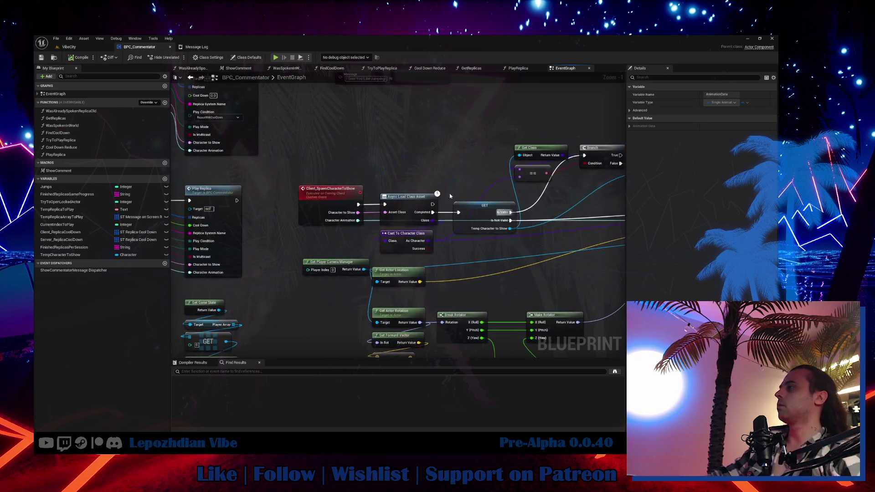
{"action": "left_click", "coordinate": [330, 196]}
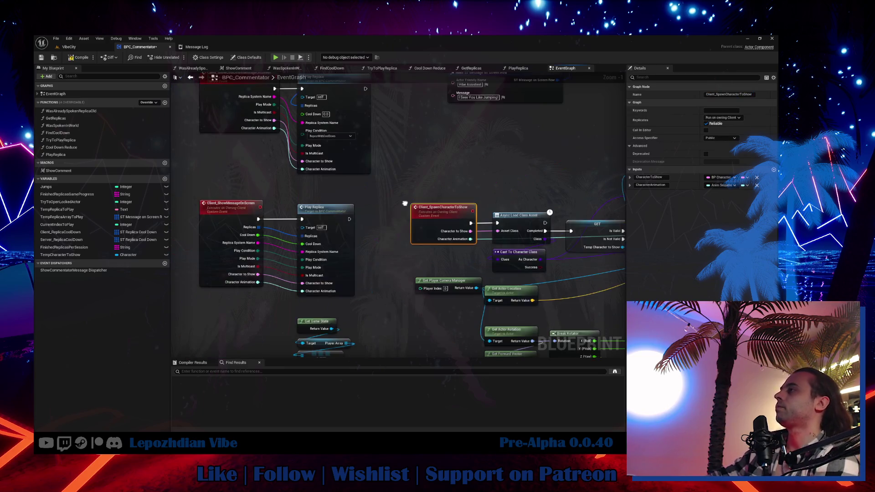
{"action": "left_click", "coordinate": [357, 211]}
{"action": "double_click", "coordinate": [357, 210]}
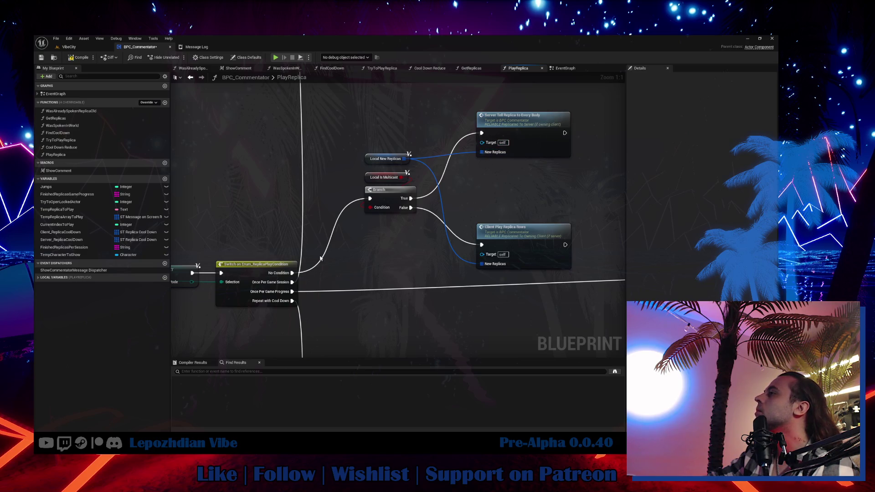
{"action": "double_click", "coordinate": [533, 124]}
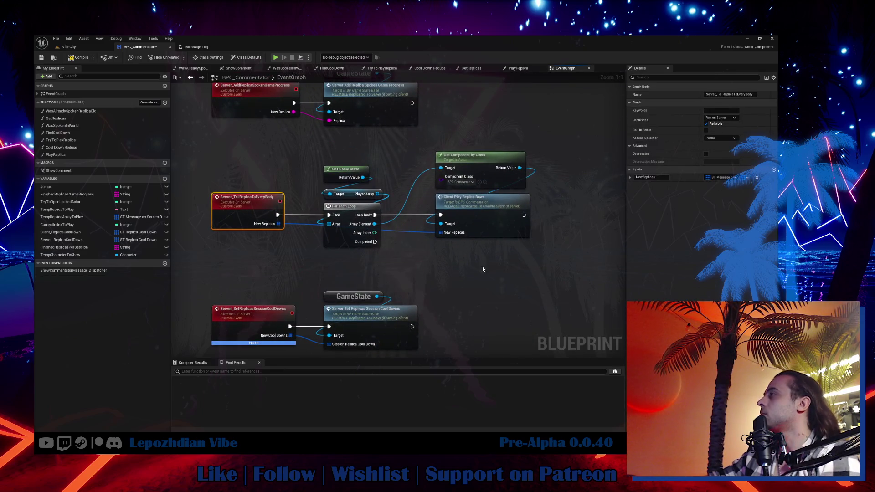
Add a Client Spawn Character to Show call wired after Client Play Replica Rows.
{"action": "right_click", "coordinate": [483, 269]}
{"action": "type", "text": "client"}
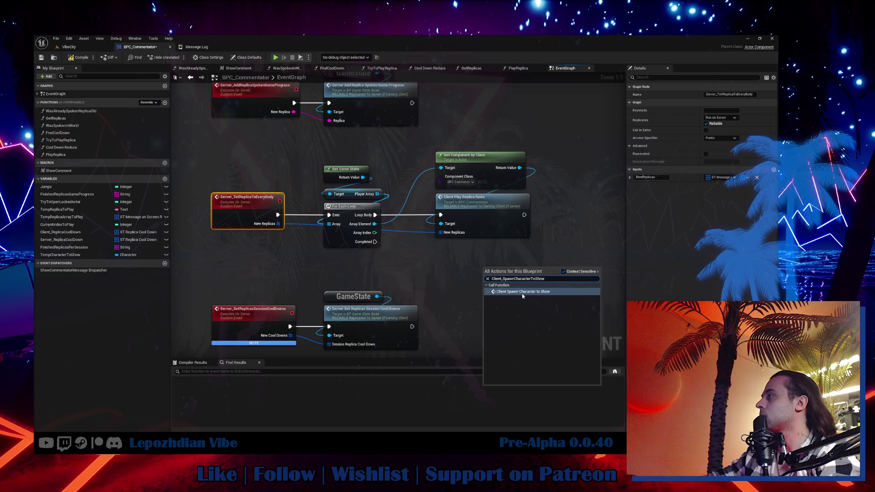
{"action": "left_click", "coordinate": [521, 295]}
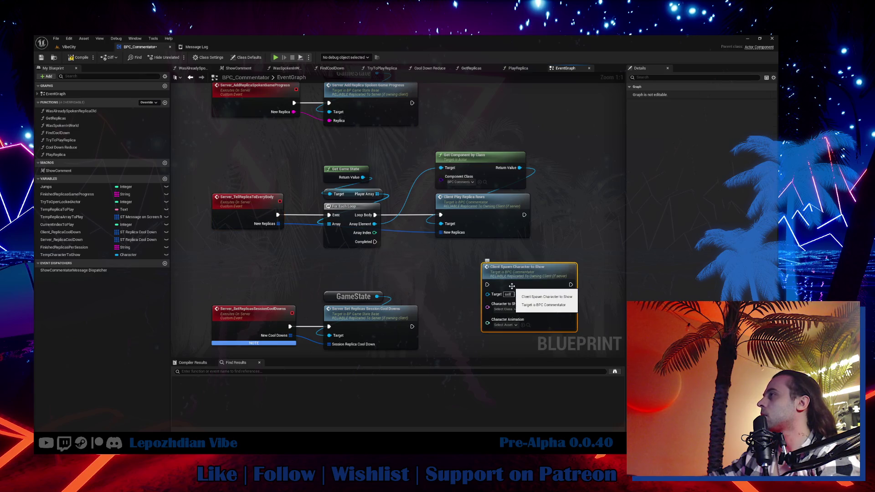
{"action": "left_click_drag", "start_coordinate": [512, 286], "coordinate": [582, 216]}
{"action": "mouse_move", "coordinate": [524, 215]}
{"action": "left_mouse_down"}
{"action": "mouse_move", "coordinate": [563, 212]}
{"action": "mouse_move", "coordinate": [282, 228]}
{"action": "mouse_move", "coordinate": [260, 214]}
{"action": "mouse_move", "coordinate": [461, 289]}
{"action": "mouse_move", "coordinate": [467, 284]}
{"action": "left_mouse_up"}
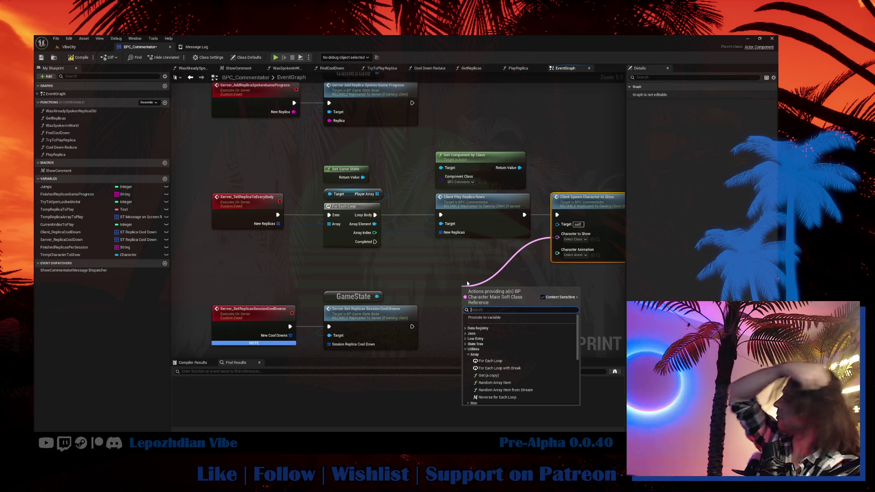
{"action": "key", "text": "Escape"}
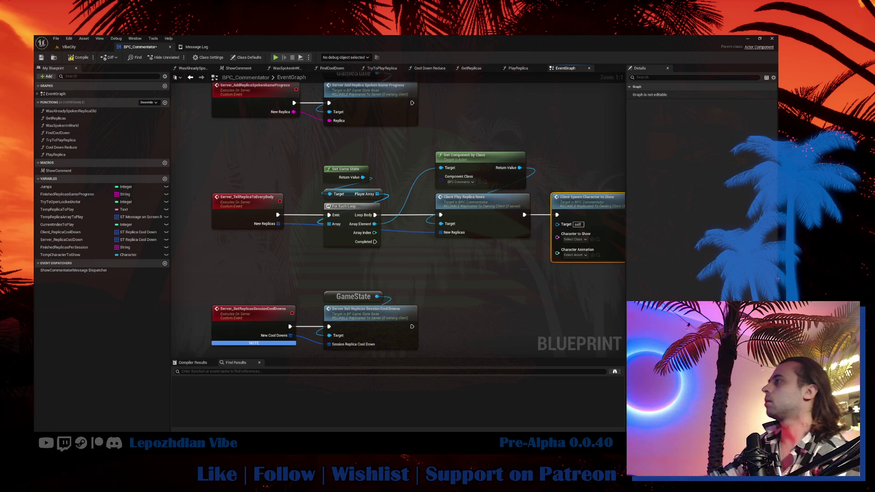
{"action": "left_click", "coordinate": [518, 69]}
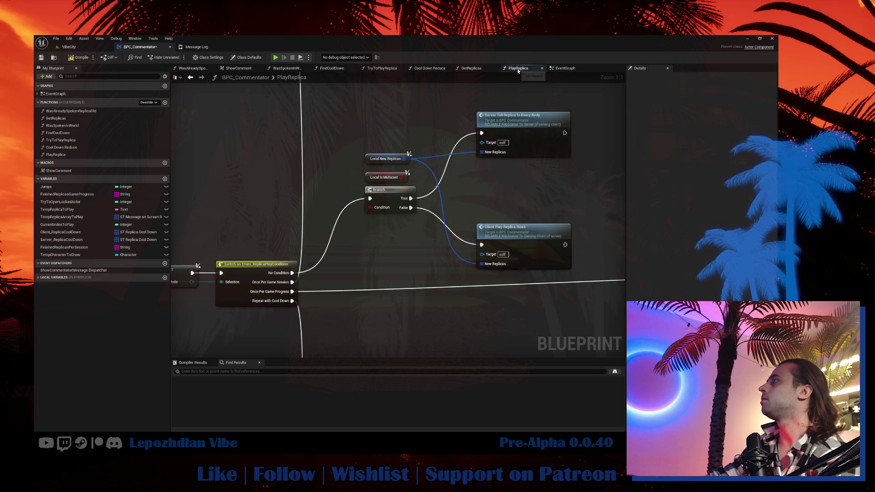
Add Character to Show and Character Animation inputs to the Server_TellReplicaToEveryBody event.
{"action": "scroll", "coordinate": [348, 262], "scroll_direction": "down", "scroll_amount": 2}
{"action": "left_click_drag", "start_coordinate": [368, 125], "coordinate": [465, 272]}
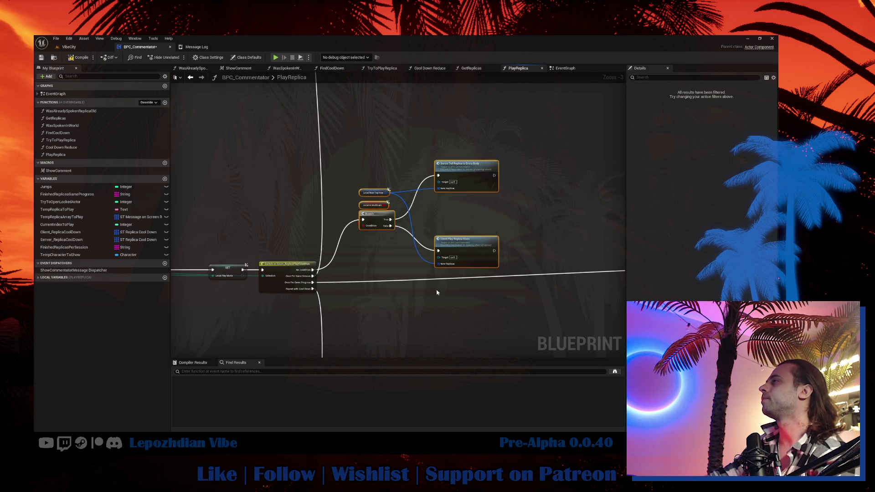
{"action": "scroll", "coordinate": [371, 194], "scroll_direction": "up", "scroll_amount": 2}
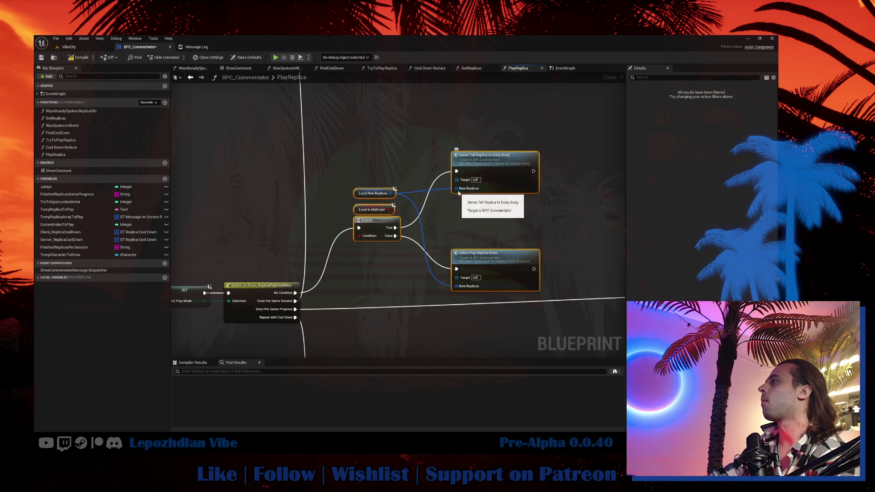
{"action": "scroll", "coordinate": [440, 207], "scroll_direction": "down", "scroll_amount": 2}
{"action": "scroll", "coordinate": [442, 223], "scroll_direction": "up", "scroll_amount": 2}
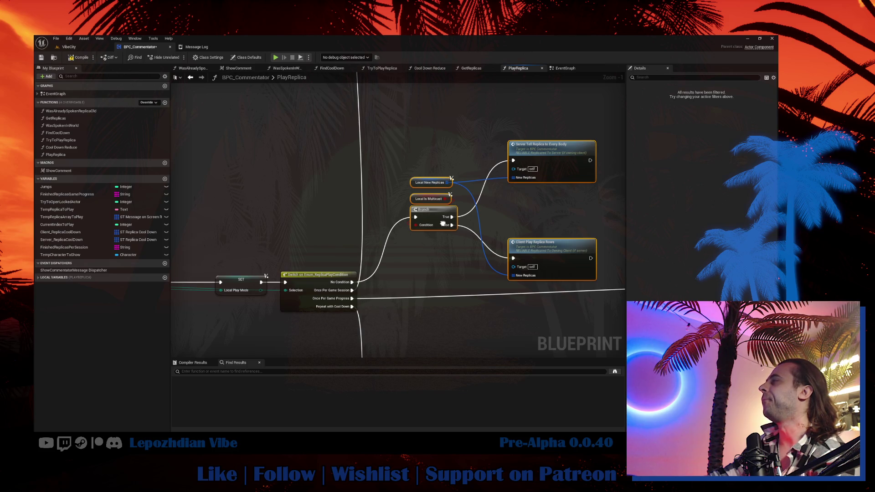
{"action": "left_click_drag", "start_coordinate": [443, 223], "coordinate": [442, 222]}
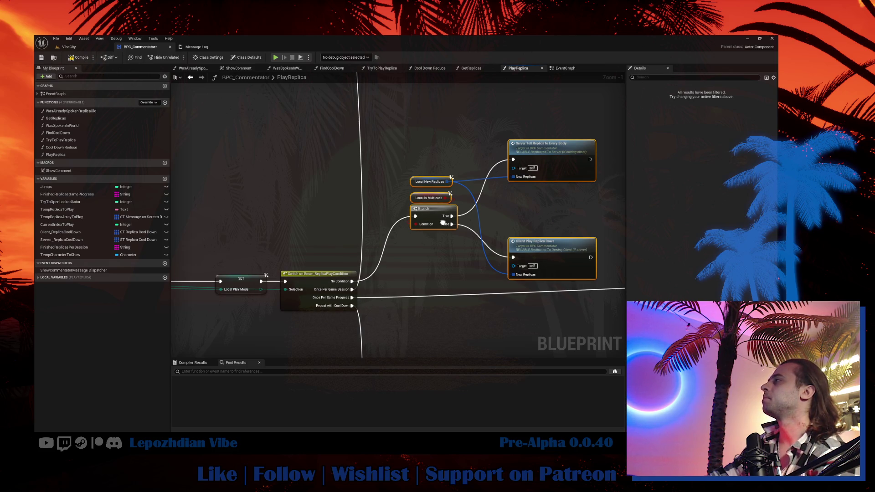
{"action": "mouse_move", "coordinate": [443, 223]}
{"action": "left_mouse_down"}
{"action": "mouse_move", "coordinate": [441, 249]}
{"action": "mouse_move", "coordinate": [359, 249]}
{"action": "left_mouse_up"}
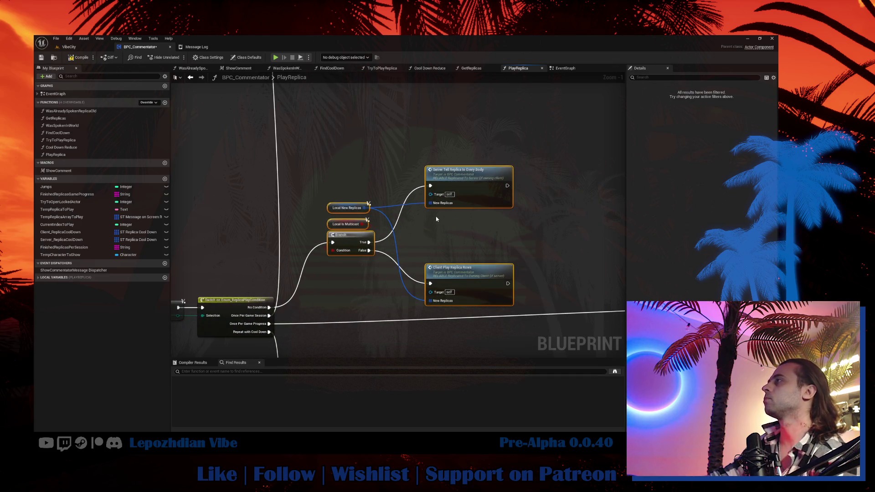
{"action": "double_click", "coordinate": [440, 198]}
{"action": "left_click_drag", "start_coordinate": [400, 243], "coordinate": [246, 231]}
{"action": "left_click_drag", "start_coordinate": [190, 195], "coordinate": [190, 196]}
{"action": "mouse_move", "coordinate": [503, 231]}
{"action": "left_mouse_down"}
{"action": "mouse_move", "coordinate": [267, 196]}
{"action": "mouse_move", "coordinate": [219, 202]}
{"action": "left_mouse_up"}
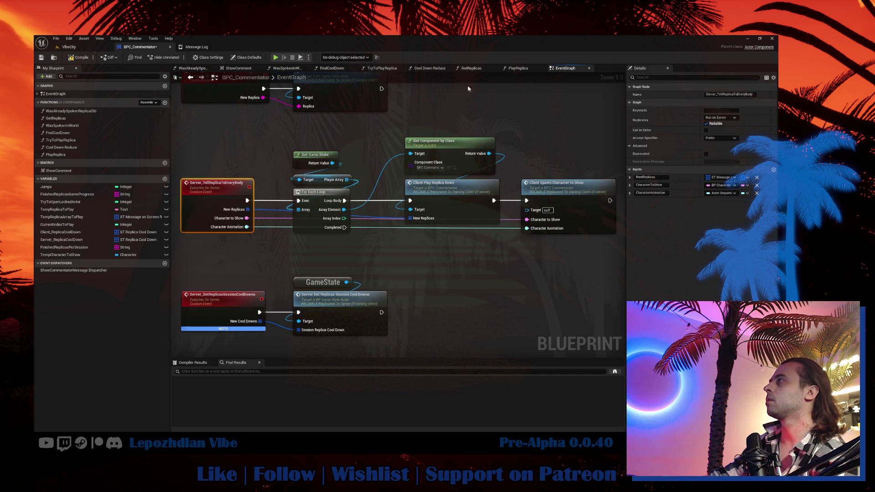
In PlayReplica, pass Character to Show and Character Animation into the Server Tell Replica call.
{"action": "left_click", "coordinate": [509, 69]}
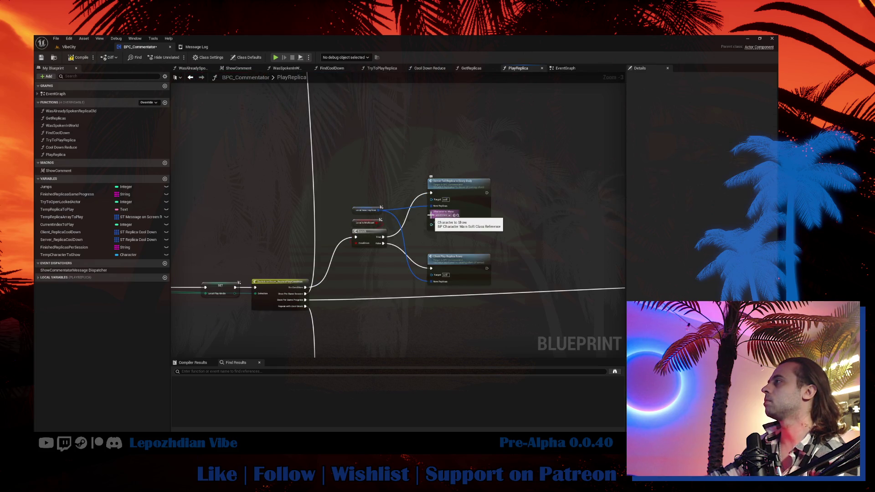
{"action": "mouse_move", "coordinate": [430, 214]}
{"action": "left_mouse_down"}
{"action": "mouse_move", "coordinate": [536, 173]}
{"action": "mouse_move", "coordinate": [738, 145]}
{"action": "left_mouse_up"}
{"action": "mouse_move", "coordinate": [787, 173]}
{"action": "left_mouse_down"}
{"action": "mouse_move", "coordinate": [874, 173]}
{"action": "mouse_move", "coordinate": [425, 226]}
{"action": "left_mouse_up"}
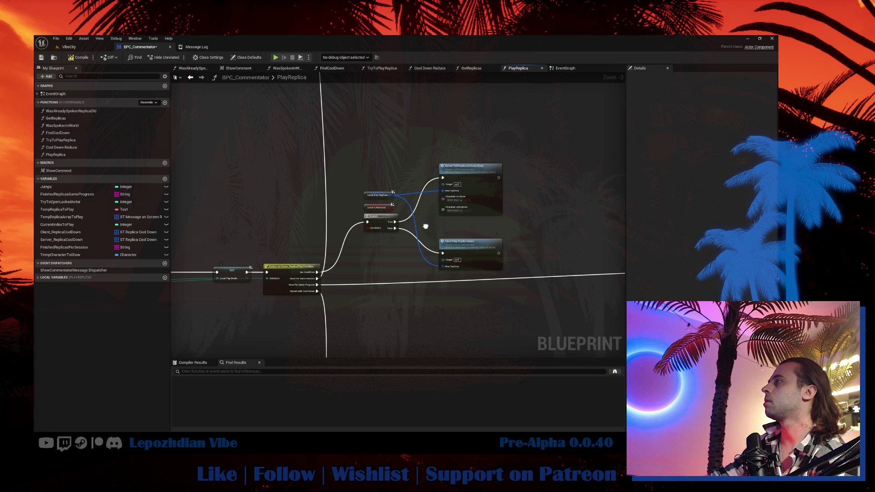
{"action": "mouse_move", "coordinate": [443, 199]}
{"action": "left_mouse_down"}
{"action": "mouse_move", "coordinate": [312, 228]}
{"action": "mouse_move", "coordinate": [205, 269]}
{"action": "mouse_move", "coordinate": [361, 308]}
{"action": "mouse_move", "coordinate": [364, 324]}
{"action": "mouse_move", "coordinate": [542, 274]}
{"action": "mouse_move", "coordinate": [564, 239]}
{"action": "mouse_move", "coordinate": [546, 203]}
{"action": "left_mouse_up"}
{"action": "left_click_drag", "start_coordinate": [514, 300], "coordinate": [428, 258]}
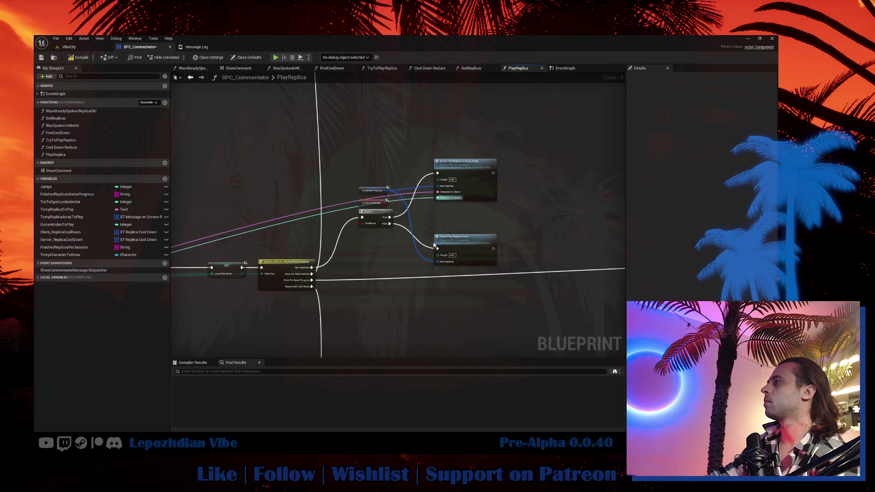
{"action": "left_click", "coordinate": [465, 174]}
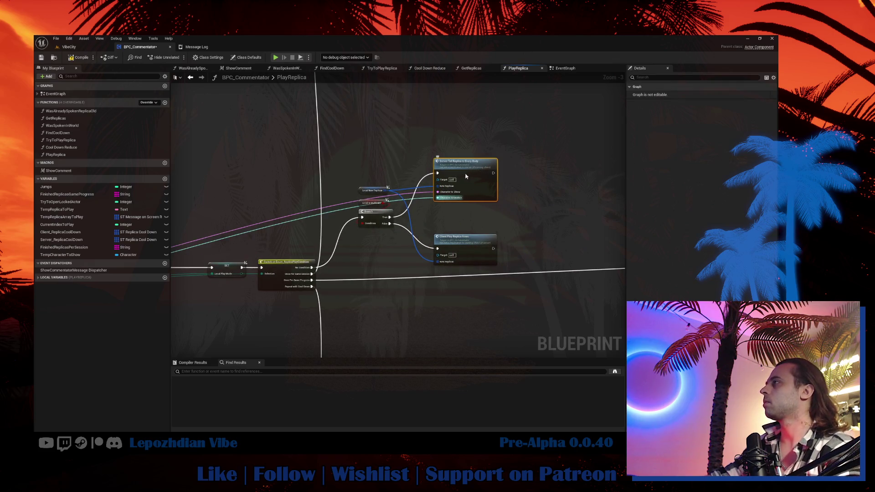
{"action": "double_click", "coordinate": [465, 174]}
{"action": "left_click", "coordinate": [497, 200]}
{"action": "scroll", "coordinate": [592, 197], "scroll_direction": "up", "scroll_amount": 2}
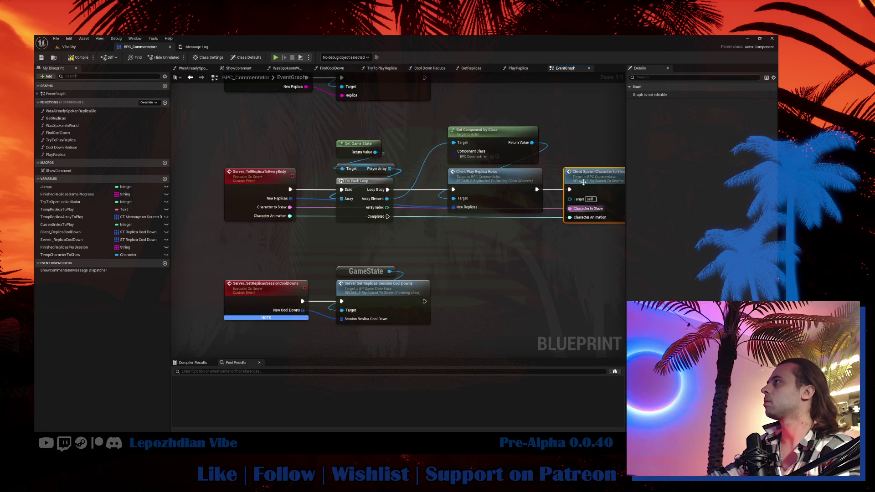
{"action": "left_click", "coordinate": [515, 69]}
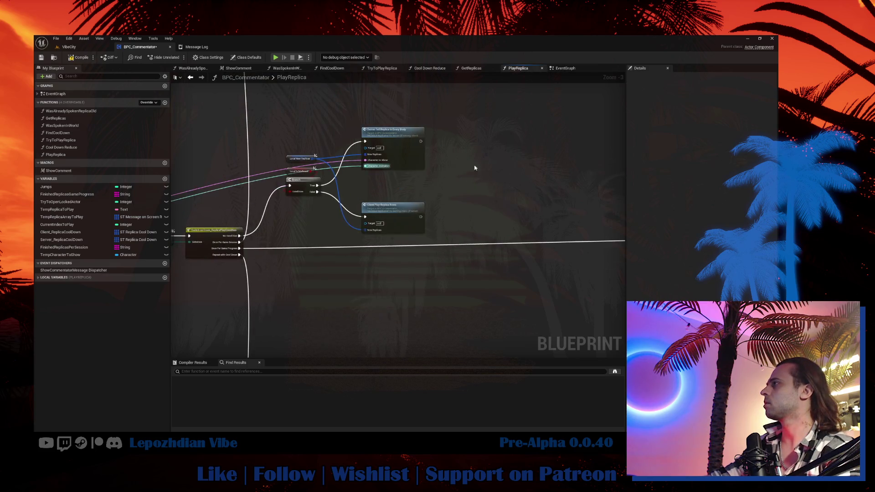
{"action": "key", "text": "ctrl+v"}
{"action": "mouse_move", "coordinate": [420, 216]}
{"action": "left_mouse_down"}
{"action": "mouse_move", "coordinate": [470, 220]}
{"action": "mouse_move", "coordinate": [463, 204]}
{"action": "left_mouse_up"}
{"action": "mouse_move", "coordinate": [491, 200]}
{"action": "left_mouse_down"}
{"action": "mouse_move", "coordinate": [478, 213]}
{"action": "mouse_move", "coordinate": [195, 238]}
{"action": "mouse_move", "coordinate": [260, 273]}
{"action": "mouse_move", "coordinate": [196, 279]}
{"action": "mouse_move", "coordinate": [333, 282]}
{"action": "mouse_move", "coordinate": [322, 277]}
{"action": "left_mouse_up"}
{"action": "mouse_move", "coordinate": [321, 282]}
{"action": "left_mouse_down"}
{"action": "mouse_move", "coordinate": [611, 246]}
{"action": "mouse_move", "coordinate": [575, 237]}
{"action": "left_mouse_up"}
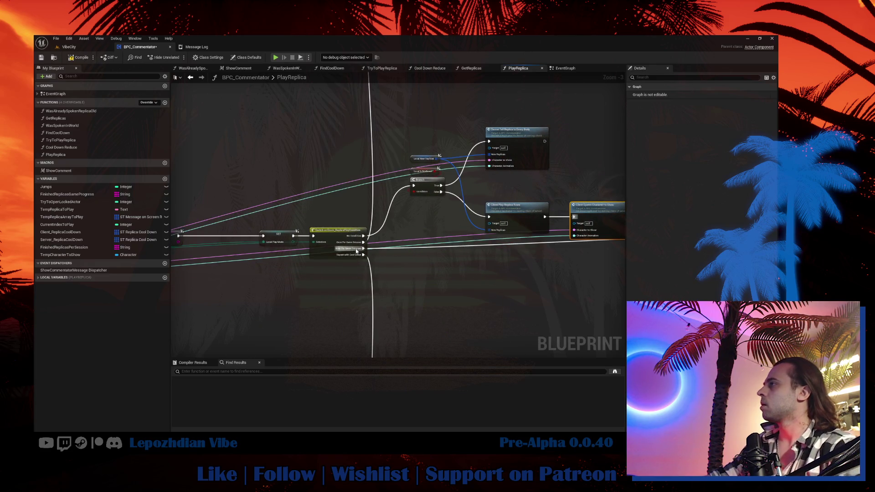
{"action": "scroll", "coordinate": [360, 250], "scroll_direction": "up", "scroll_amount": 3}
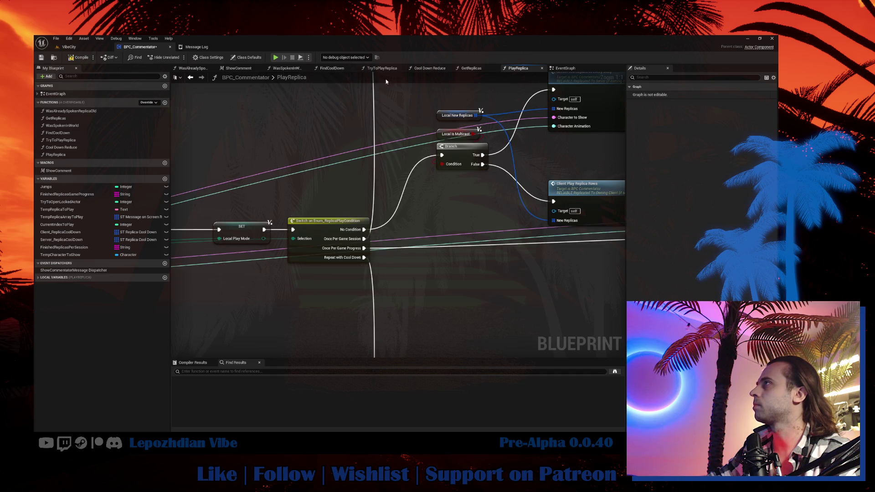
{"action": "left_click", "coordinate": [565, 68]}
{"action": "scroll", "coordinate": [489, 210], "scroll_direction": "down", "scroll_amount": 8}
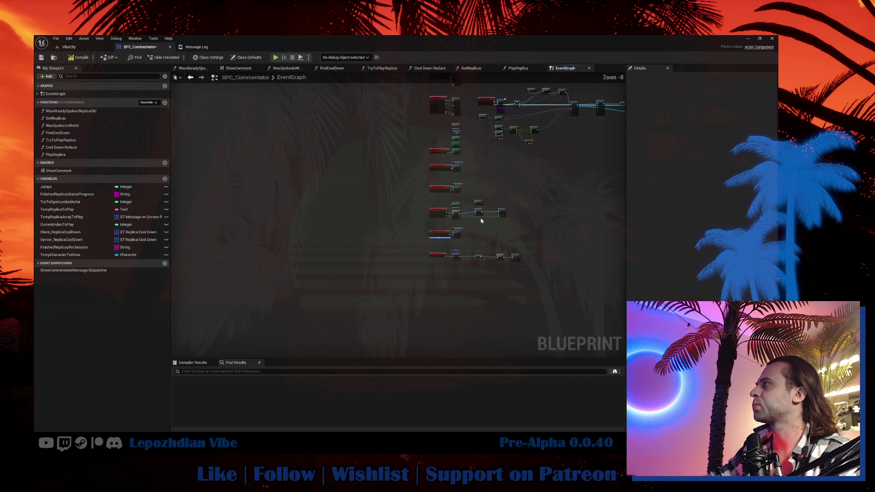
{"action": "scroll", "coordinate": [487, 240], "scroll_direction": "up", "scroll_amount": 12}
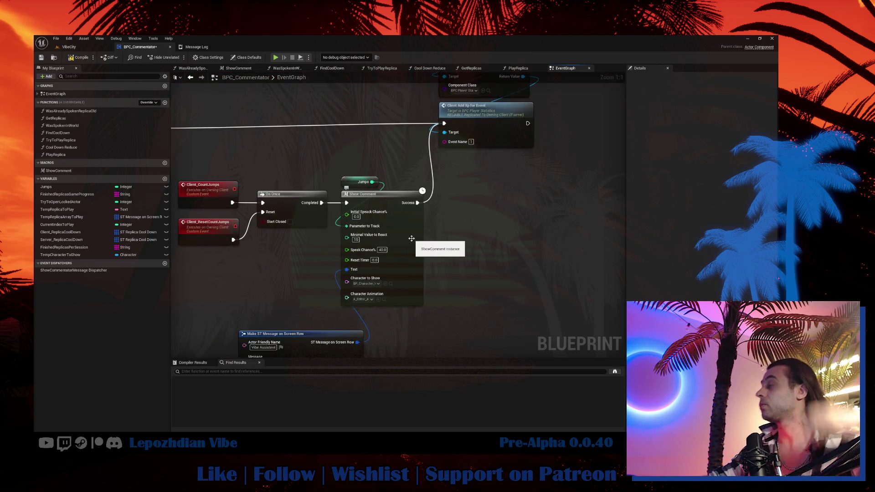
{"action": "double_click", "coordinate": [412, 241]}
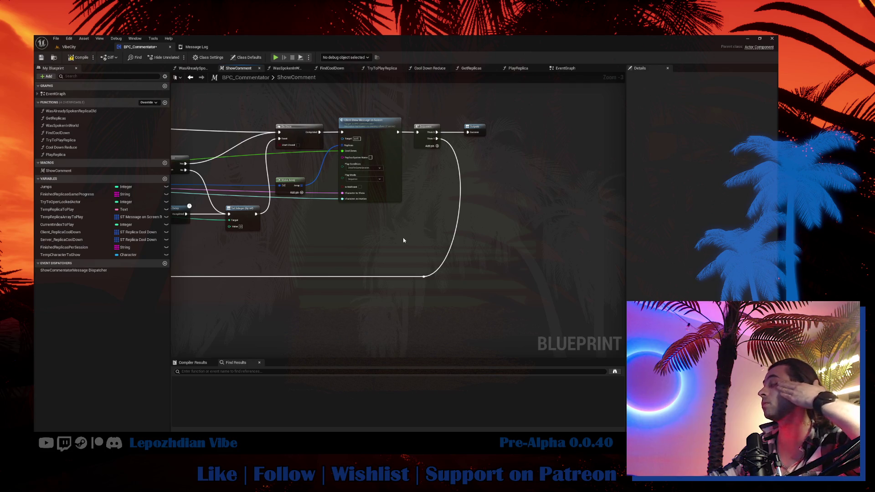
{"action": "scroll", "coordinate": [373, 170], "scroll_direction": "up", "scroll_amount": 3}
{"action": "left_click", "coordinate": [401, 142]}
{"action": "double_click", "coordinate": [401, 142]}
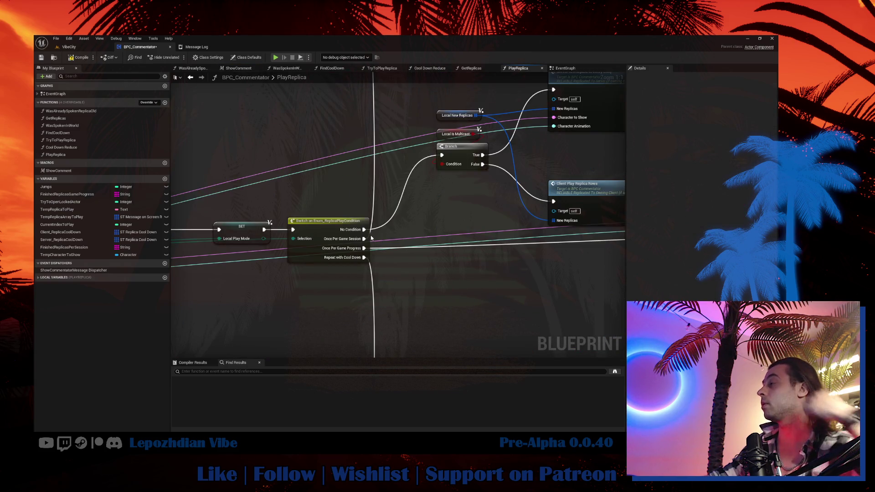
{"action": "scroll", "coordinate": [371, 238], "scroll_direction": "down", "scroll_amount": 4}
{"action": "scroll", "coordinate": [367, 177], "scroll_direction": "up", "scroll_amount": 3}
{"action": "mouse_move", "coordinate": [396, 255]}
{"action": "left_mouse_down"}
{"action": "mouse_move", "coordinate": [417, 141]}
{"action": "mouse_move", "coordinate": [436, 106]}
{"action": "left_mouse_up"}
Paste a Client Spawn Character to Show node and run it after Client Play Replica Rows.
{"action": "left_click_drag", "start_coordinate": [410, 255], "coordinate": [123, 96]}
{"action": "left_click_drag", "start_coordinate": [285, 124], "coordinate": [172, 128]}
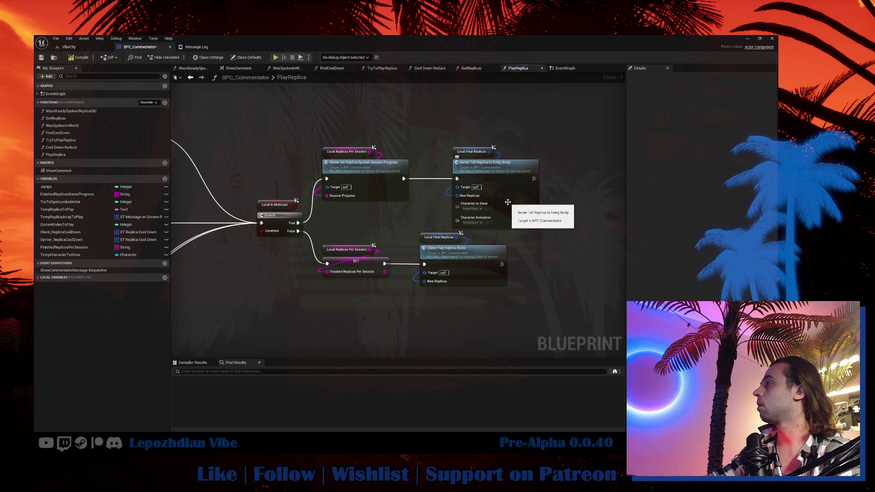
{"action": "left_click_drag", "start_coordinate": [508, 202], "coordinate": [454, 192]}
{"action": "key", "text": "ctrl+v"}
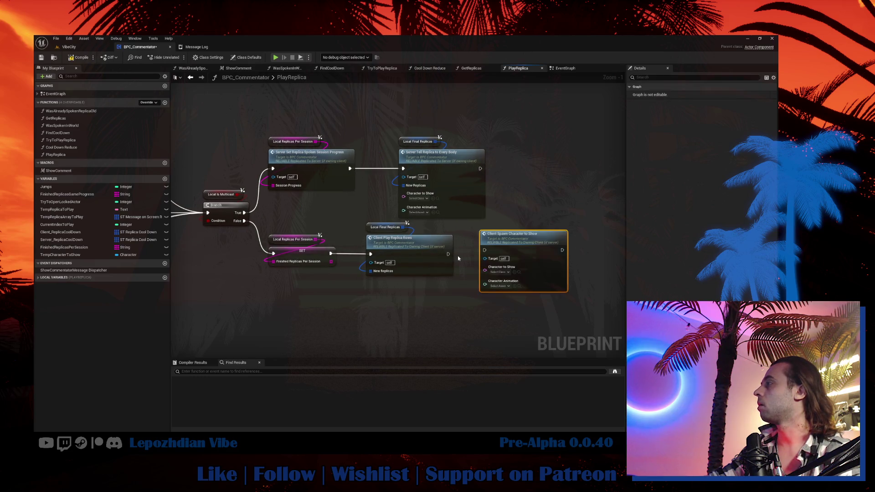
{"action": "mouse_move", "coordinate": [448, 254]}
{"action": "left_mouse_down"}
{"action": "mouse_move", "coordinate": [494, 253]}
{"action": "mouse_move", "coordinate": [486, 250]}
{"action": "left_mouse_up"}
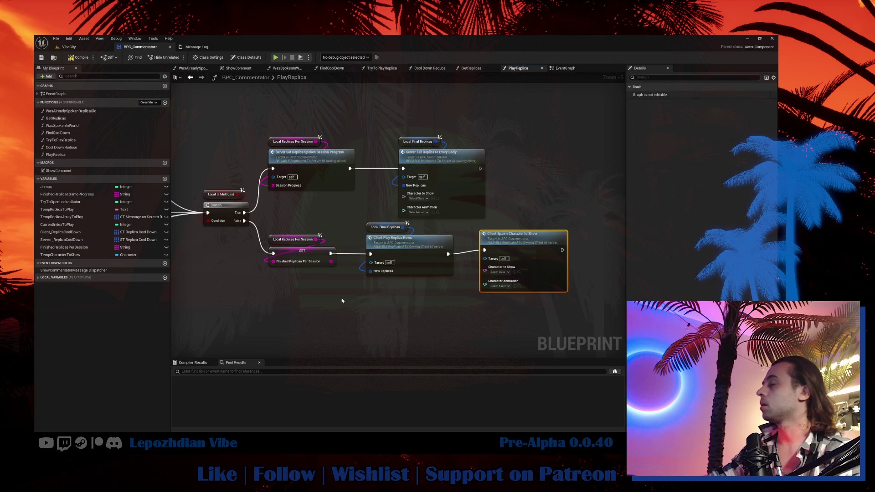
{"action": "scroll", "coordinate": [347, 291], "scroll_direction": "down", "scroll_amount": 3}
{"action": "scroll", "coordinate": [376, 301], "scroll_direction": "up", "scroll_amount": 4}
Add Character to Show and Character Animation getters wired into the spawn node.
{"action": "right_click", "coordinate": [361, 301]}
{"action": "type", "text": "get cahracter"}
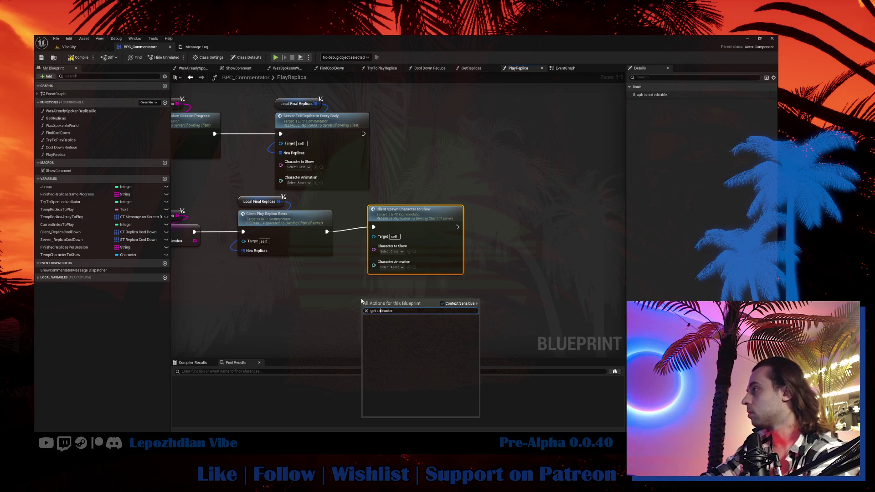
{"action": "type", "text": "a"}
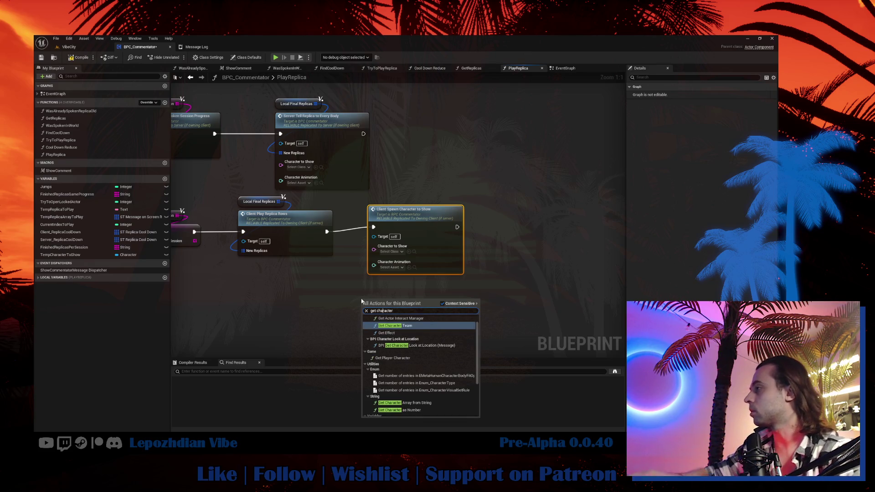
{"action": "scroll", "coordinate": [415, 378], "scroll_direction": "down", "scroll_amount": 4}
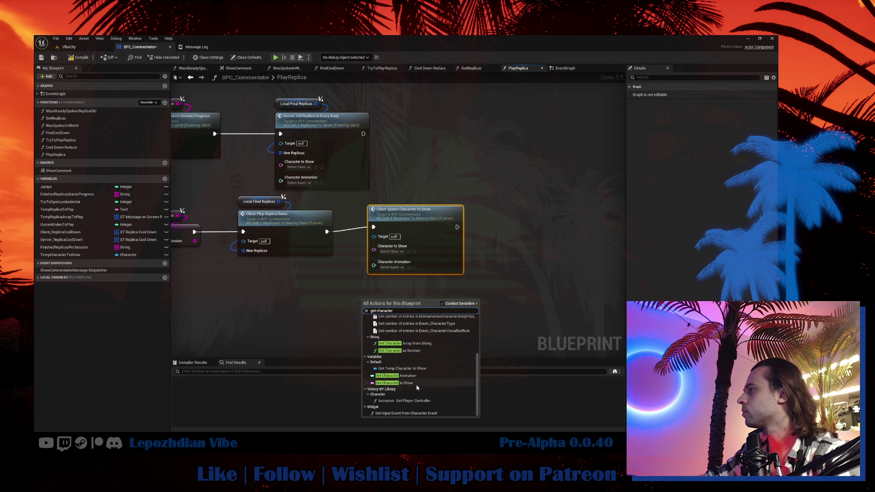
{"action": "left_click", "coordinate": [415, 385]}
{"action": "mouse_move", "coordinate": [400, 304]}
{"action": "left_mouse_down"}
{"action": "mouse_move", "coordinate": [380, 251]}
{"action": "mouse_move", "coordinate": [388, 269]}
{"action": "mouse_move", "coordinate": [388, 196]}
{"action": "left_mouse_up"}
{"action": "left_click", "coordinate": [372, 258], "text": "ctrl"}
{"action": "mouse_move", "coordinate": [371, 258]}
{"action": "left_mouse_down"}
{"action": "mouse_move", "coordinate": [390, 263]}
{"action": "mouse_move", "coordinate": [362, 293]}
{"action": "mouse_move", "coordinate": [410, 187]}
{"action": "mouse_move", "coordinate": [408, 201]}
{"action": "left_mouse_up"}
{"action": "type", "text": "get chara"}
{"action": "left_click", "coordinate": [413, 325]}
{"action": "left_click_drag", "start_coordinate": [340, 103], "coordinate": [430, 198]}
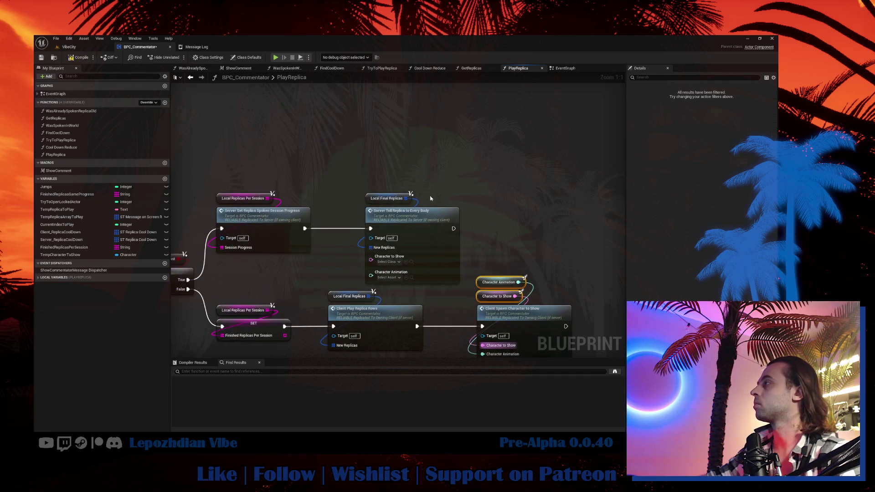
Paste the getter pair beside the Server Tell nodes and wire Character to Show and Character Animation.
{"action": "key", "text": "ctrl+v"}
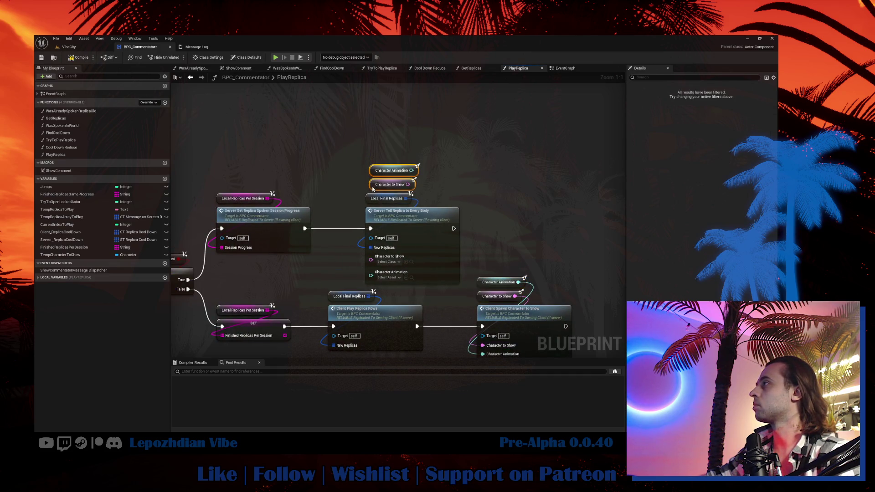
{"action": "mouse_move", "coordinate": [403, 184]}
{"action": "left_mouse_down"}
{"action": "mouse_move", "coordinate": [383, 248]}
{"action": "mouse_move", "coordinate": [371, 256]}
{"action": "mouse_move", "coordinate": [408, 175]}
{"action": "left_mouse_up"}
{"action": "scroll", "coordinate": [415, 286], "scroll_direction": "down", "scroll_amount": 8}
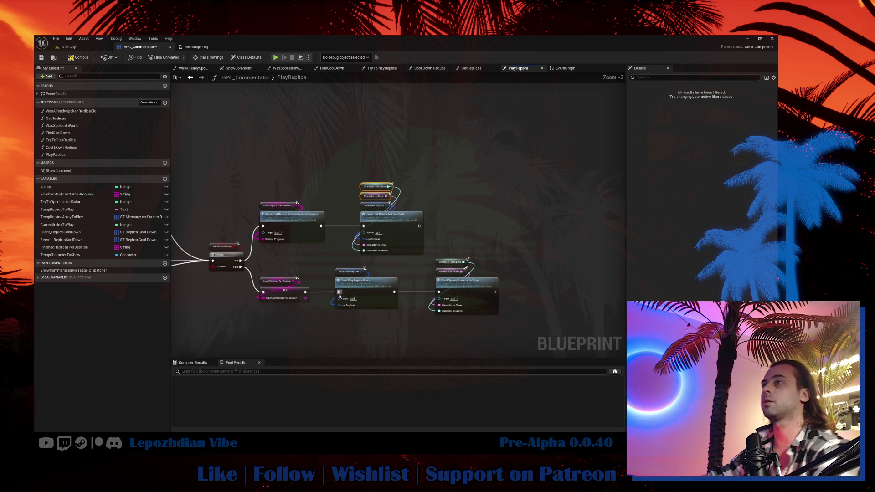
{"action": "left_click_drag", "start_coordinate": [414, 286], "coordinate": [573, 227]}
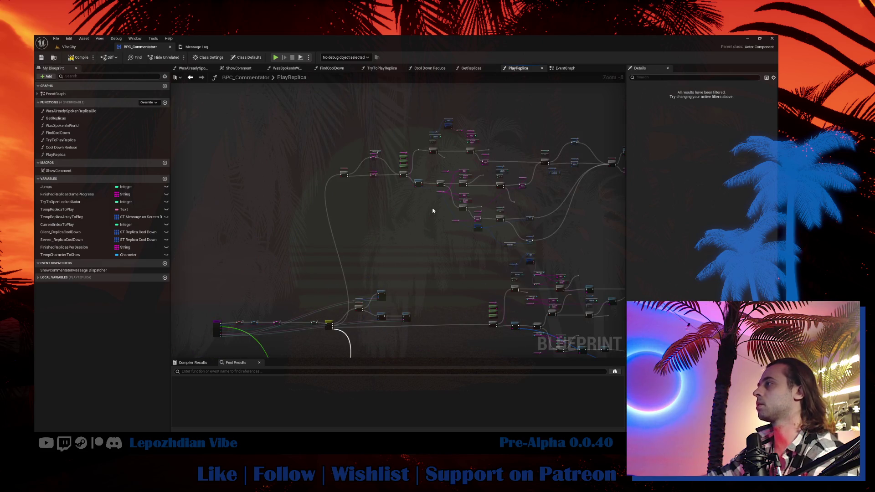
{"action": "scroll", "coordinate": [391, 267], "scroll_direction": "up", "scroll_amount": 8}
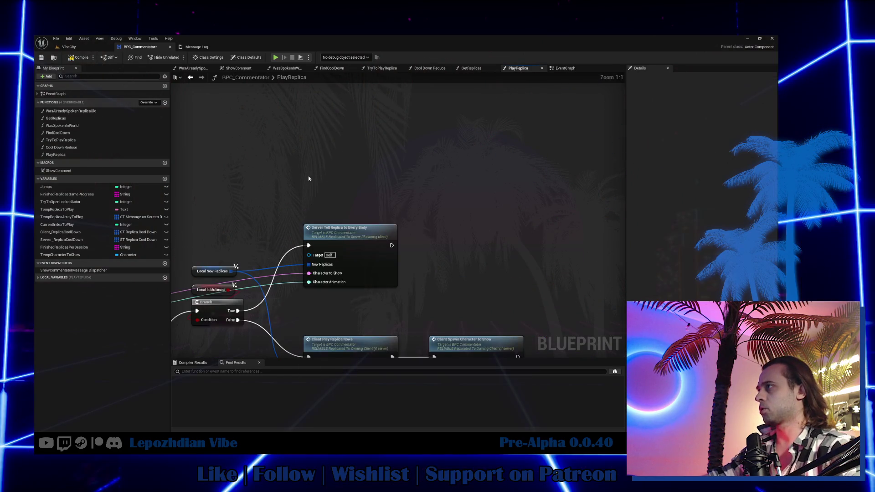
{"action": "key", "text": "ctrl+v"}
{"action": "mouse_move", "coordinate": [349, 173]}
{"action": "left_mouse_down"}
{"action": "mouse_move", "coordinate": [308, 282]}
{"action": "mouse_move", "coordinate": [345, 187]}
{"action": "left_mouse_up"}
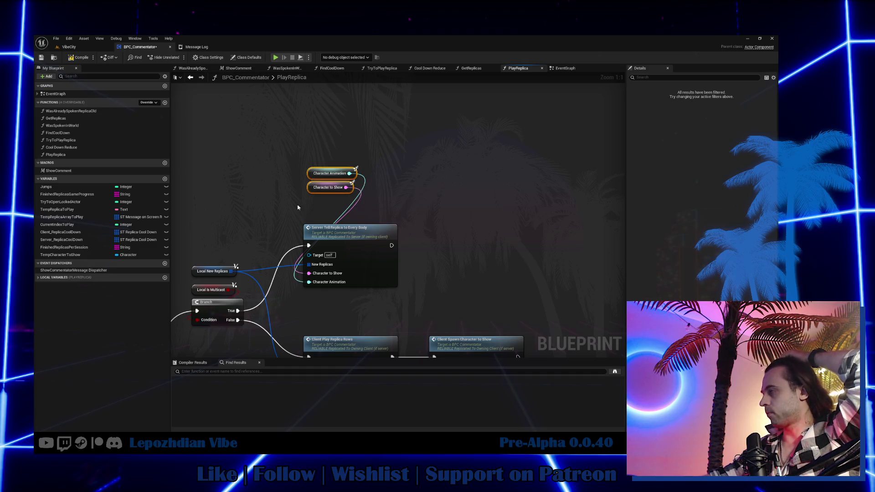
Paste another getter pair and wire it into the lower Client Spawn Character to Show.
{"action": "scroll", "coordinate": [451, 164], "scroll_direction": "down", "scroll_amount": 4}
{"action": "left_click_drag", "start_coordinate": [383, 221], "coordinate": [269, 241]}
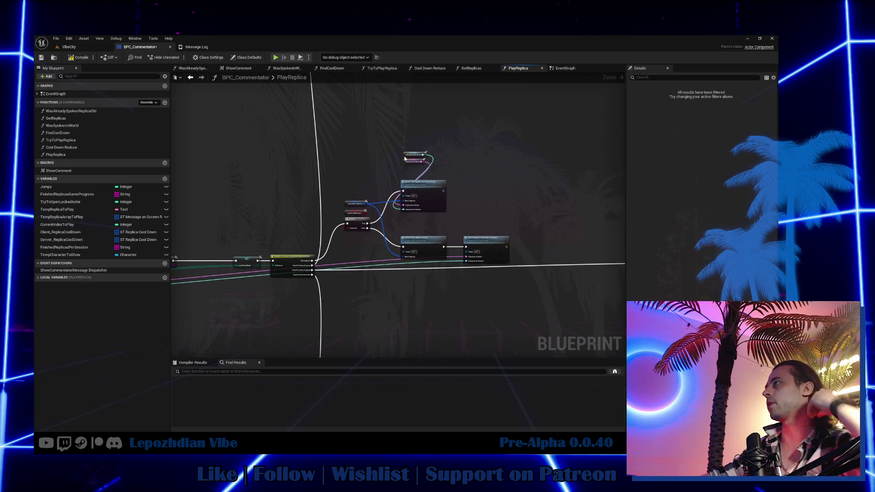
{"action": "scroll", "coordinate": [404, 154], "scroll_direction": "up", "scroll_amount": 3}
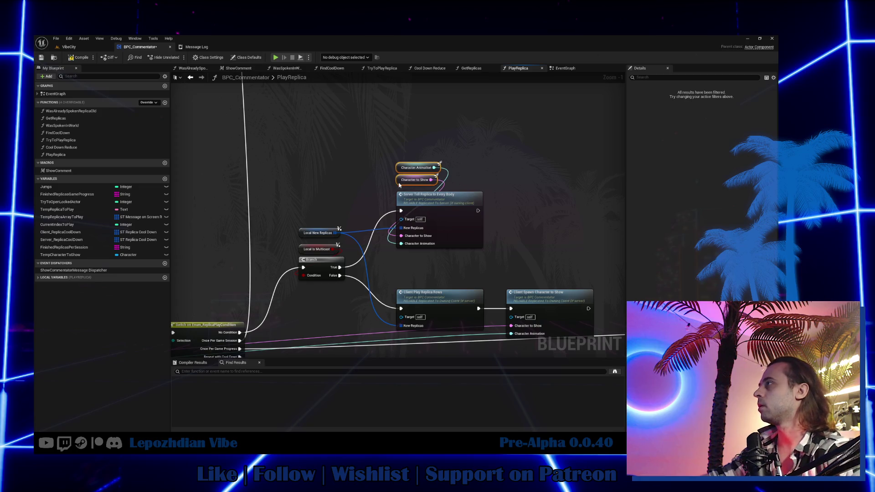
{"action": "left_click_drag", "start_coordinate": [399, 185], "coordinate": [426, 161]}
{"action": "left_click", "coordinate": [427, 184]}
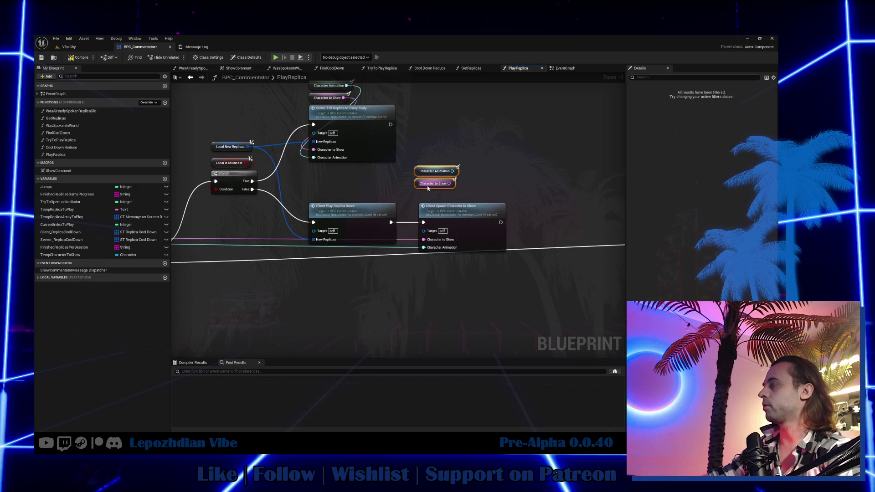
{"action": "key", "text": "ctrl+v"}
{"action": "mouse_move", "coordinate": [450, 198]}
{"action": "left_mouse_down"}
{"action": "mouse_move", "coordinate": [423, 239]}
{"action": "mouse_move", "coordinate": [457, 184]}
{"action": "left_mouse_up"}
{"action": "scroll", "coordinate": [412, 297], "scroll_direction": "down", "scroll_amount": 6}
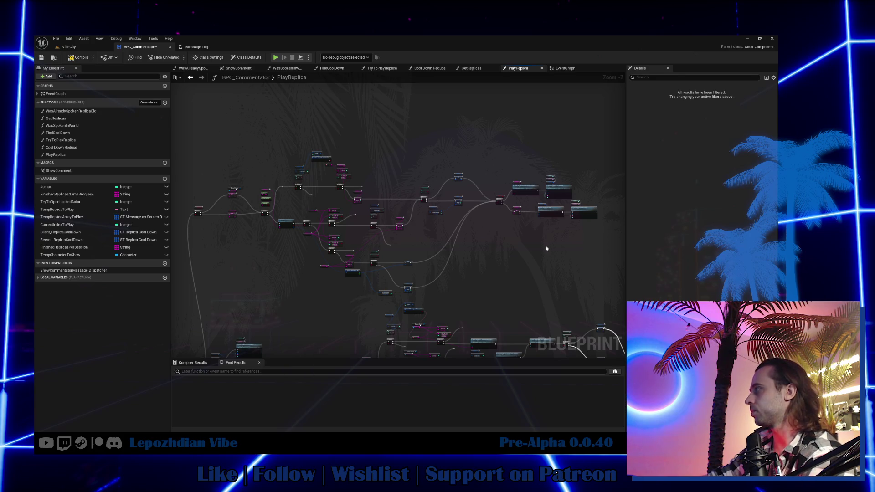
Paste the getters beside another Server Tell and wire Character Animation and Character to Show.
{"action": "scroll", "coordinate": [541, 250], "scroll_direction": "up", "scroll_amount": 5}
{"action": "scroll", "coordinate": [509, 263], "scroll_direction": "down", "scroll_amount": 4}
{"action": "scroll", "coordinate": [474, 228], "scroll_direction": "up", "scroll_amount": 2}
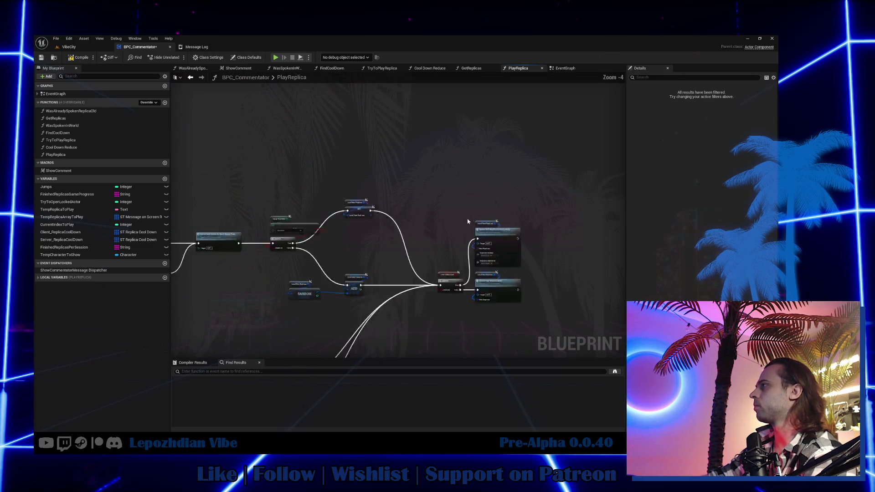
{"action": "scroll", "coordinate": [468, 221], "scroll_direction": "up", "scroll_amount": 1}
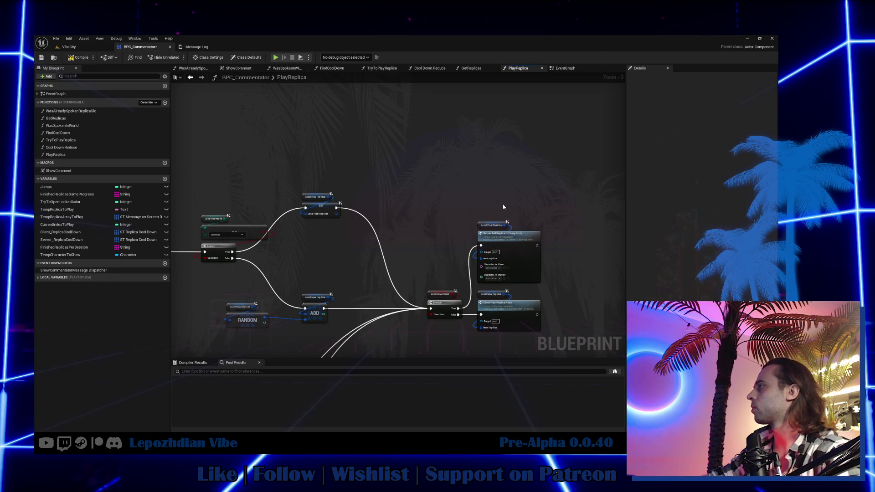
{"action": "scroll", "coordinate": [502, 208], "scroll_direction": "up", "scroll_amount": 3}
{"action": "key", "text": "ctrl+v"}
{"action": "mouse_move", "coordinate": [513, 192]}
{"action": "left_mouse_down"}
{"action": "mouse_move", "coordinate": [476, 273]}
{"action": "mouse_move", "coordinate": [472, 312]}
{"action": "mouse_move", "coordinate": [472, 292]}
{"action": "left_mouse_up"}
{"action": "left_click_drag", "start_coordinate": [500, 157], "coordinate": [500, 200]}
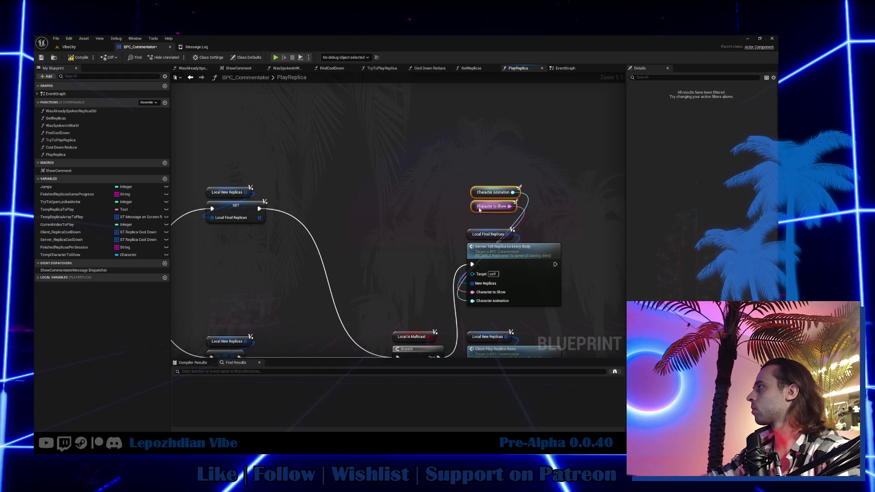
Paste the Client Spawn node into the remaining branches, each following Client Play Replica Rows.
{"action": "scroll", "coordinate": [479, 210], "scroll_direction": "down", "scroll_amount": 4}
{"action": "left_click_drag", "start_coordinate": [418, 132], "coordinate": [391, 189]}
{"action": "key", "text": "ctrl+z"}
{"action": "key", "text": "ctrl+z"}
{"action": "key", "text": "ctrl+z"}
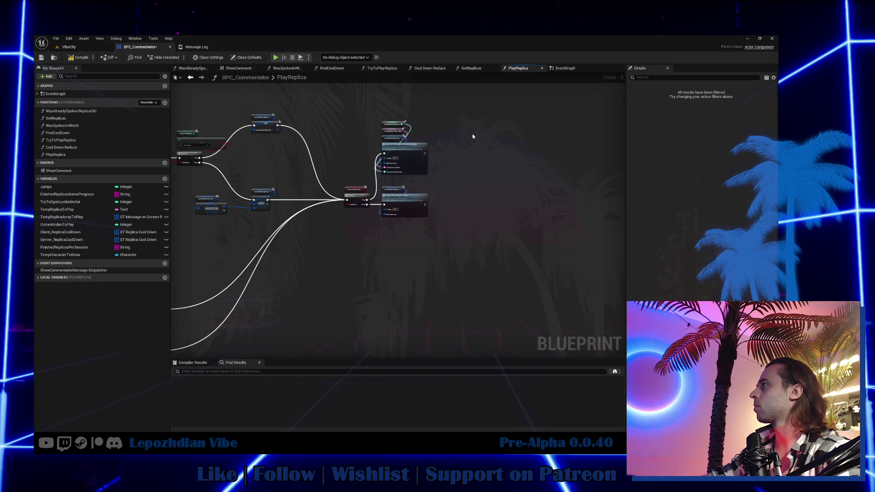
{"action": "scroll", "coordinate": [426, 206], "scroll_direction": "up", "scroll_amount": 4}
{"action": "key", "text": "ctrl+v"}
{"action": "mouse_move", "coordinate": [413, 202]}
{"action": "left_mouse_down"}
{"action": "mouse_move", "coordinate": [500, 202]}
{"action": "mouse_move", "coordinate": [490, 206]}
{"action": "left_mouse_up"}
{"action": "scroll", "coordinate": [489, 206], "scroll_direction": "down", "scroll_amount": 6}
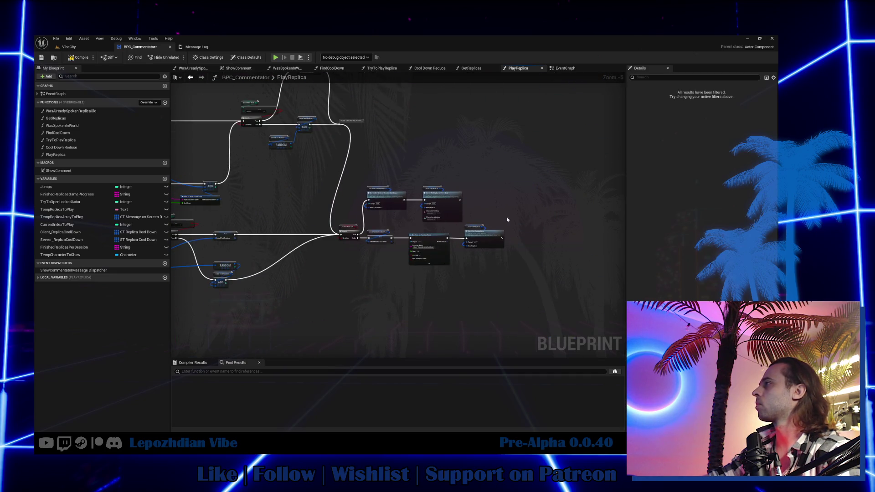
{"action": "scroll", "coordinate": [546, 242], "scroll_direction": "up", "scroll_amount": 2}
{"action": "key", "text": "ctrl+v"}
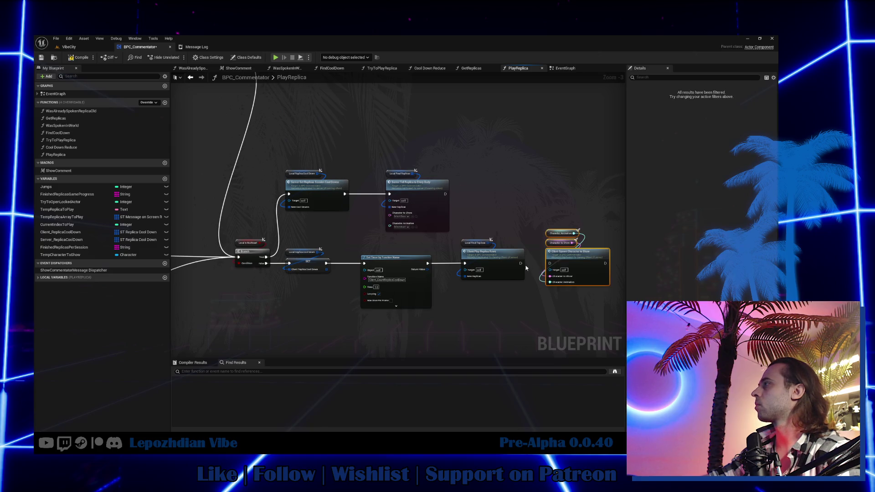
{"action": "left_click_drag", "start_coordinate": [520, 263], "coordinate": [549, 263]}
Paste the getter pair above the last Server Tell and wire it into its inputs.
{"action": "left_click_drag", "start_coordinate": [545, 212], "coordinate": [559, 238]}
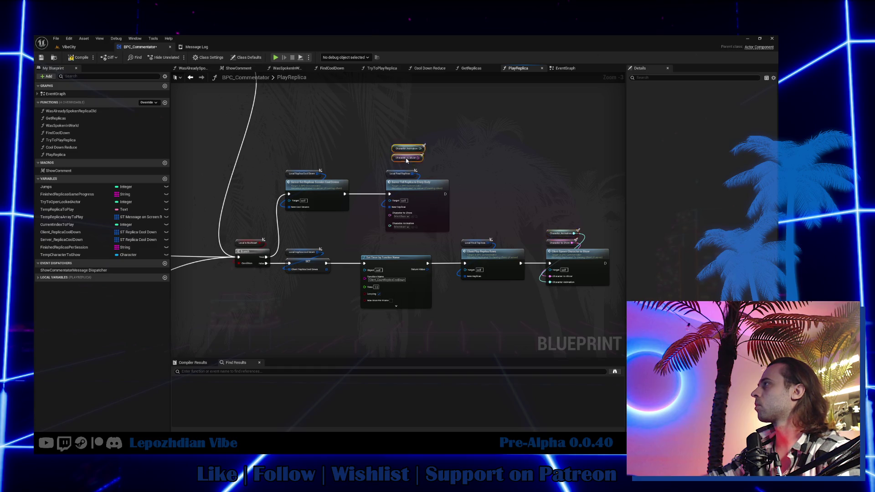
{"action": "scroll", "coordinate": [407, 161], "scroll_direction": "up", "scroll_amount": 3}
{"action": "key", "text": "ctrl+v"}
{"action": "mouse_move", "coordinate": [414, 167]}
{"action": "left_mouse_down"}
{"action": "mouse_move", "coordinate": [384, 241]}
{"action": "mouse_move", "coordinate": [417, 153]}
{"action": "left_mouse_up"}
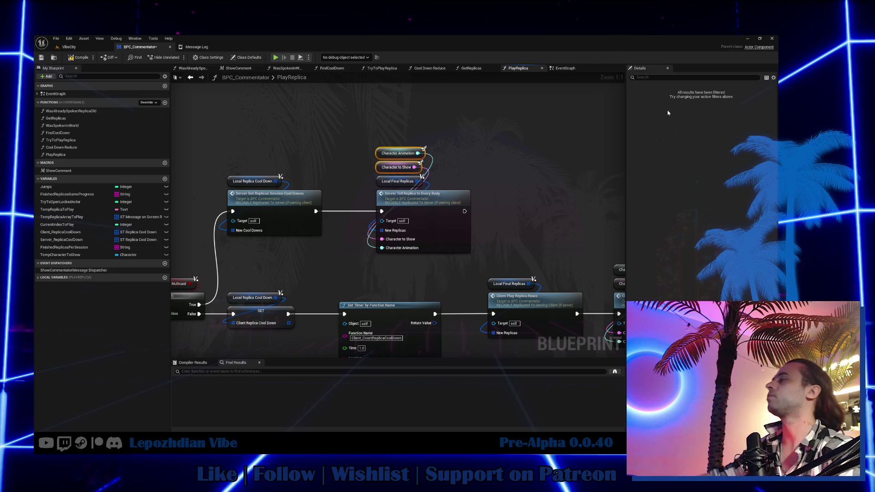
{"action": "scroll", "coordinate": [410, 205], "scroll_direction": "down", "scroll_amount": 7}
{"action": "scroll", "coordinate": [365, 246], "scroll_direction": "up", "scroll_amount": 3}
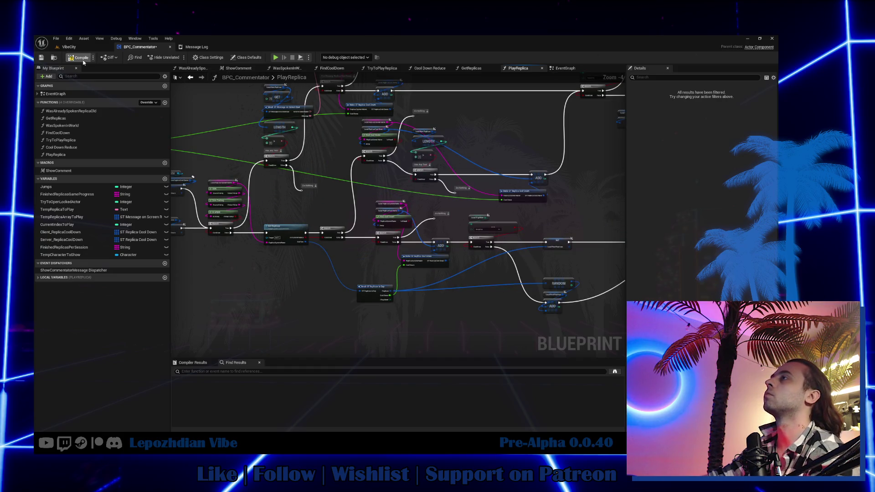
Duplicate the Jumps and Show Comment nodes, chained on Success with React 1 and 100% speak chance.
{"action": "left_click", "coordinate": [564, 68]}
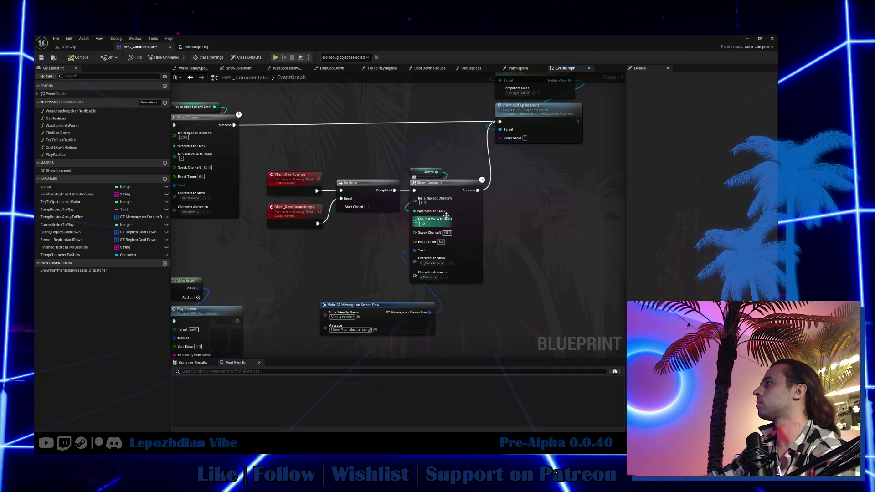
{"action": "left_click_drag", "start_coordinate": [435, 141], "coordinate": [410, 179]}
{"action": "scroll", "coordinate": [463, 192], "scroll_direction": "up", "scroll_amount": 1}
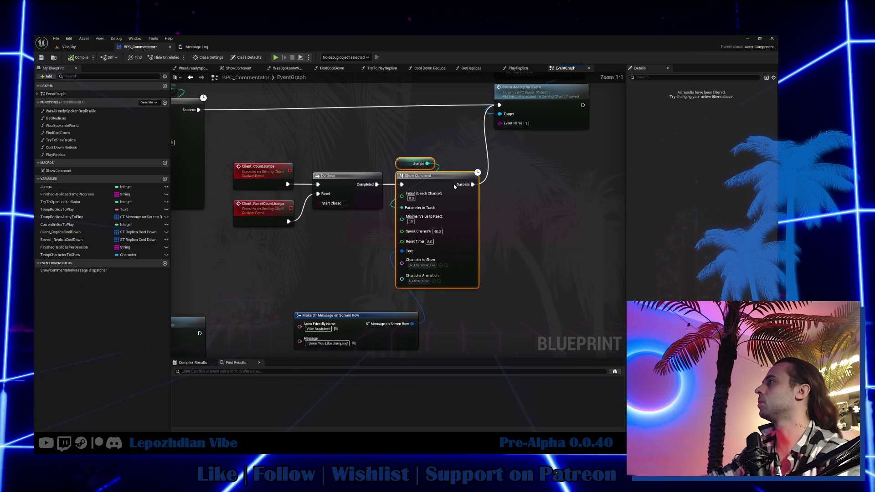
{"action": "left_click_drag", "start_coordinate": [488, 219], "coordinate": [460, 207]}
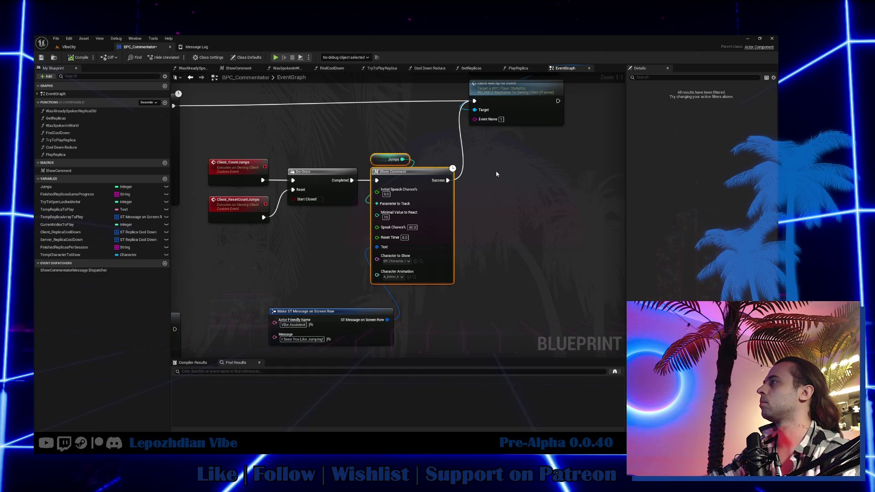
{"action": "key", "text": "ctrl+c"}
{"action": "key", "text": "ctrl+v"}
{"action": "mouse_move", "coordinate": [498, 189]}
{"action": "left_mouse_down"}
{"action": "mouse_move", "coordinate": [468, 188]}
{"action": "mouse_move", "coordinate": [601, 195]}
{"action": "mouse_move", "coordinate": [570, 190]}
{"action": "left_mouse_up"}
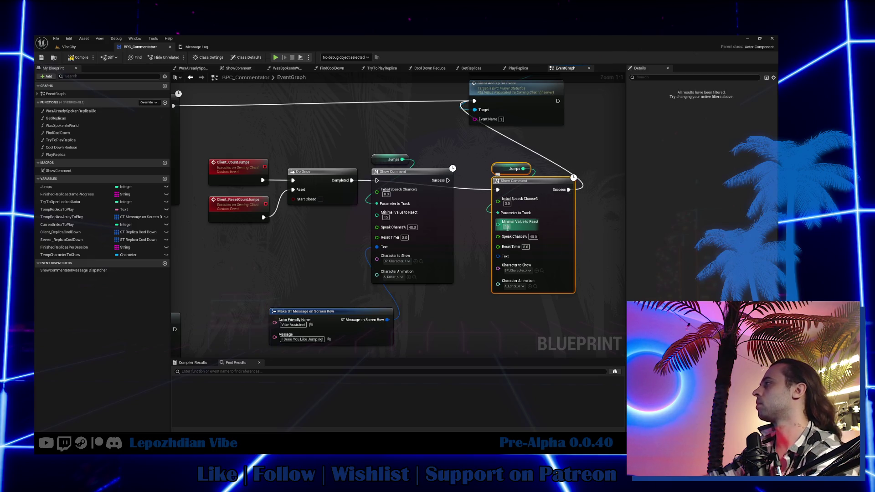
{"action": "left_click_drag", "start_coordinate": [507, 227], "coordinate": [513, 226]}
{"action": "type", "text": "0"}
{"action": "key", "text": "Return"}
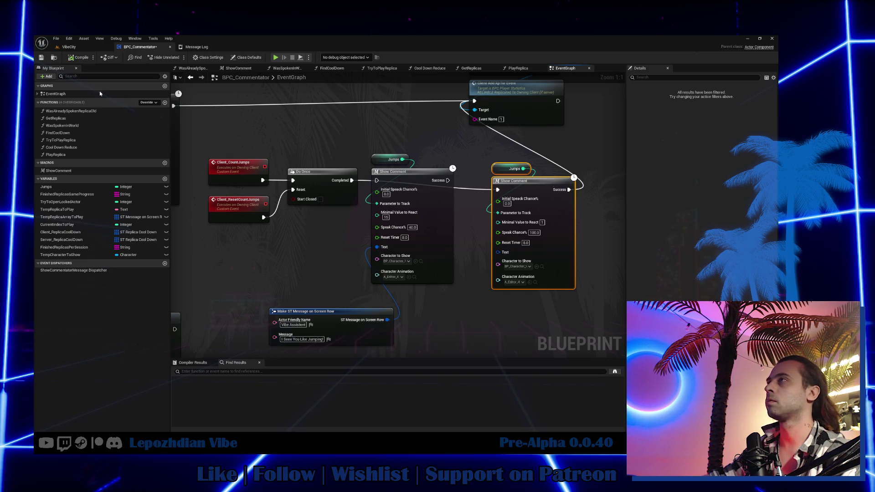
Switch to the VibeCity level and save all unsaved changes.
{"action": "left_click", "coordinate": [68, 47]}
{"action": "left_click", "coordinate": [56, 38]}
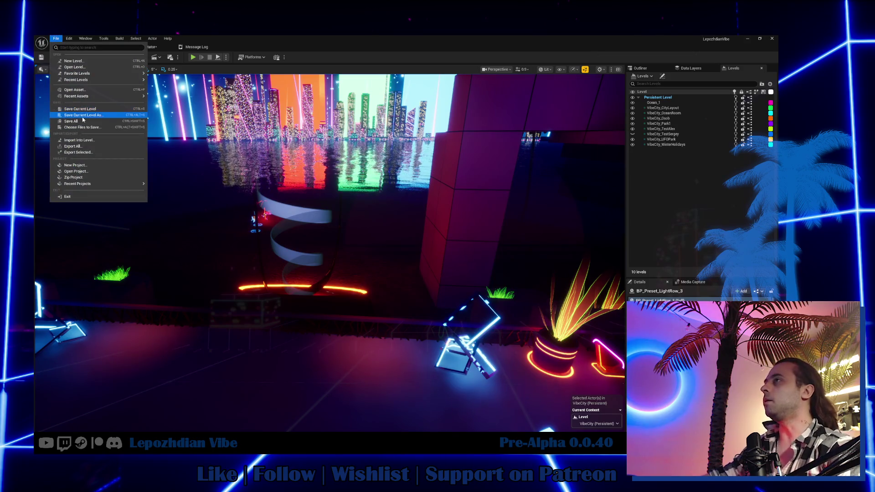
{"action": "left_click", "coordinate": [75, 121]}
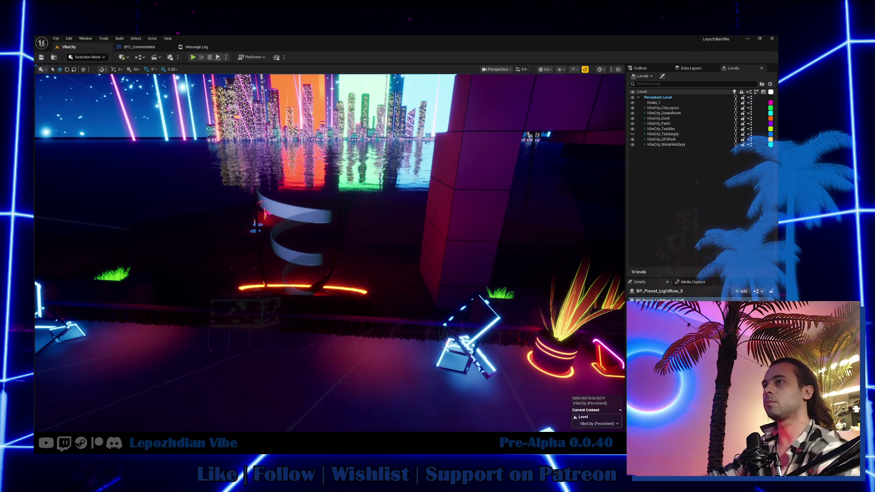
Play-test VibeCity and eject from the player to inspect the world.
{"action": "left_click", "coordinate": [193, 57]}
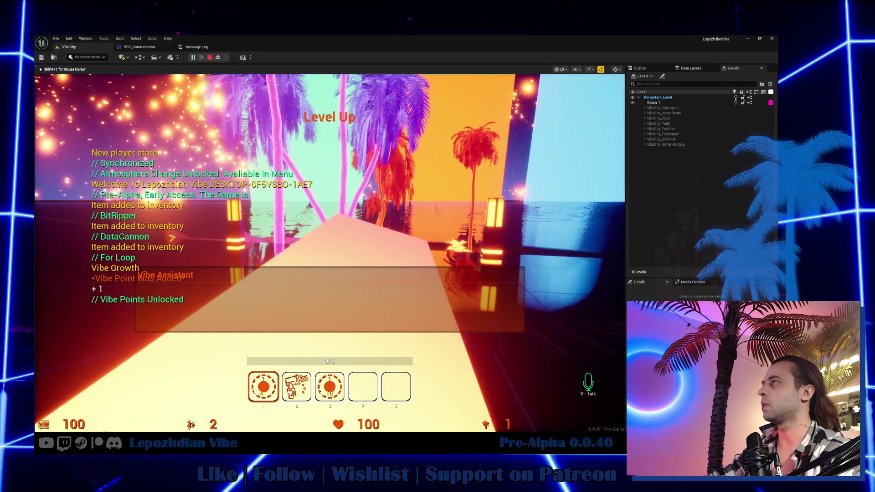
{"action": "key", "text": "shift+F1"}
{"action": "left_click", "coordinate": [218, 58]}
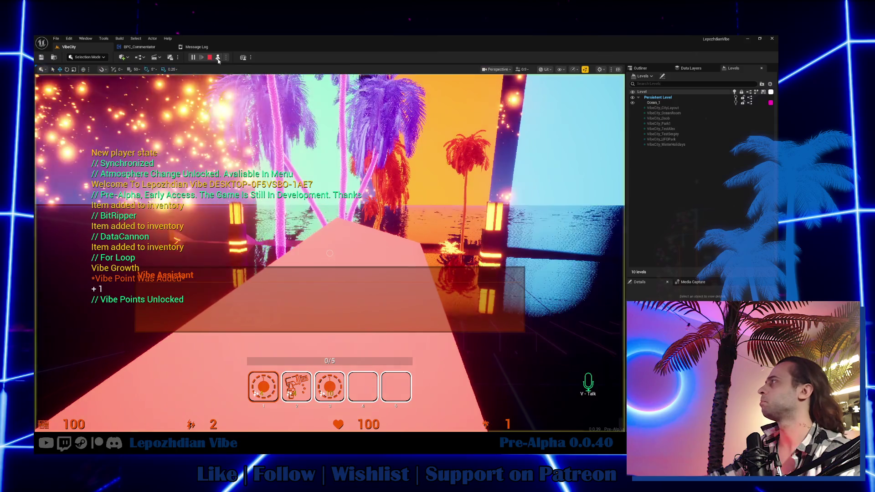
Search the Outliner for 'vibe ass' and select BP_Character_VibeAssistant0.
{"action": "left_click", "coordinate": [640, 68]}
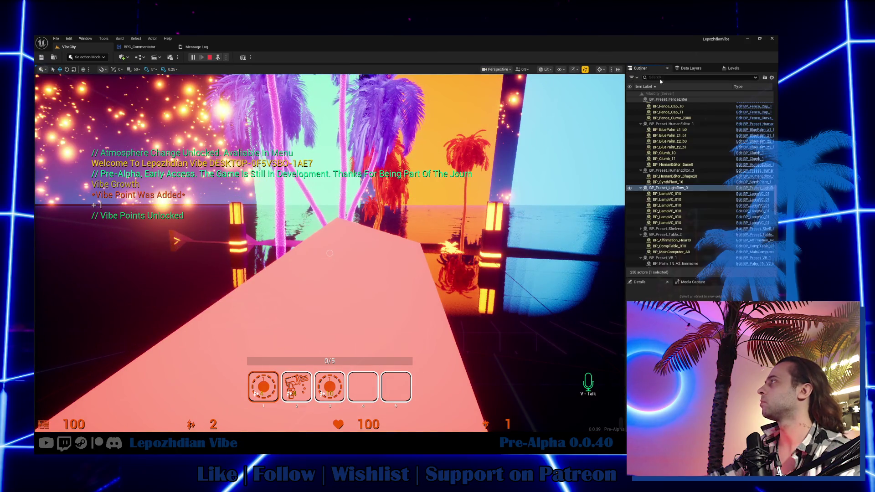
{"action": "left_click", "coordinate": [660, 77]}
{"action": "type", "text": "vib"}
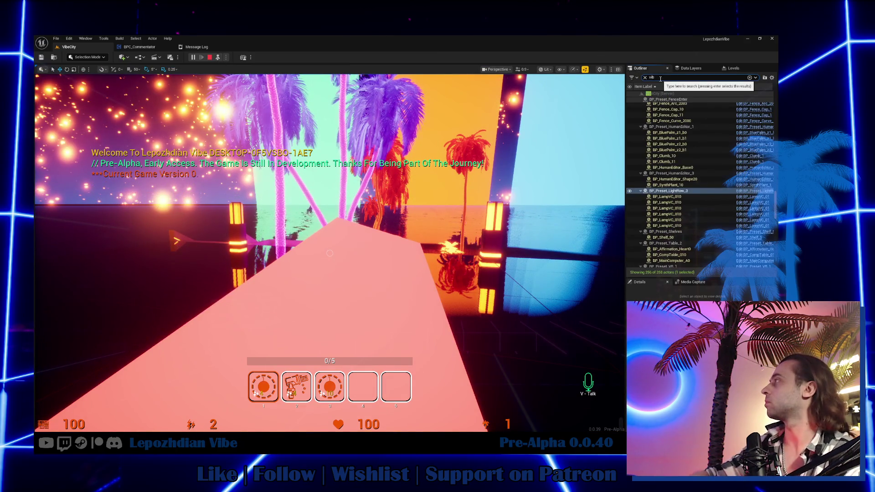
{"action": "type", "text": "e"}
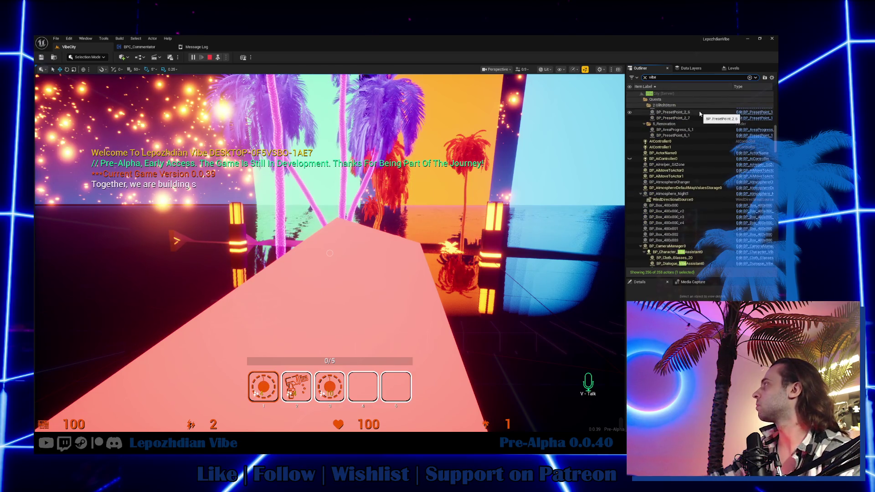
{"action": "type", "text": " ass"}
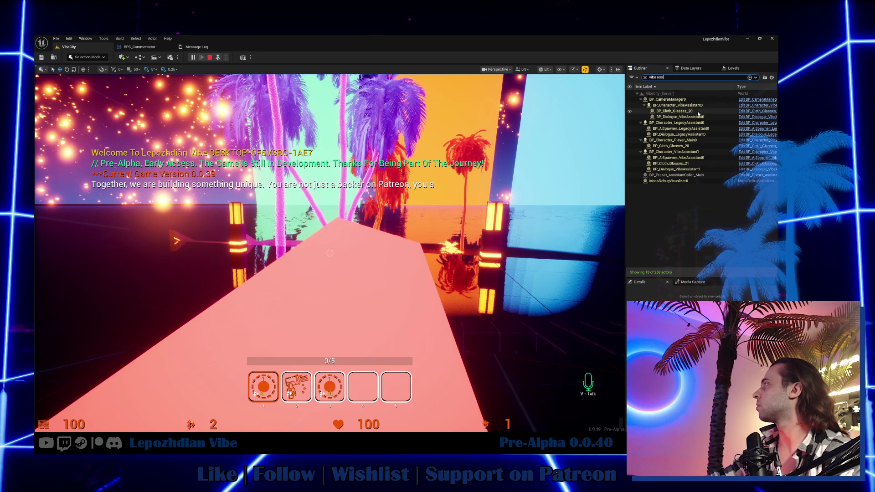
{"action": "left_click", "coordinate": [699, 108]}
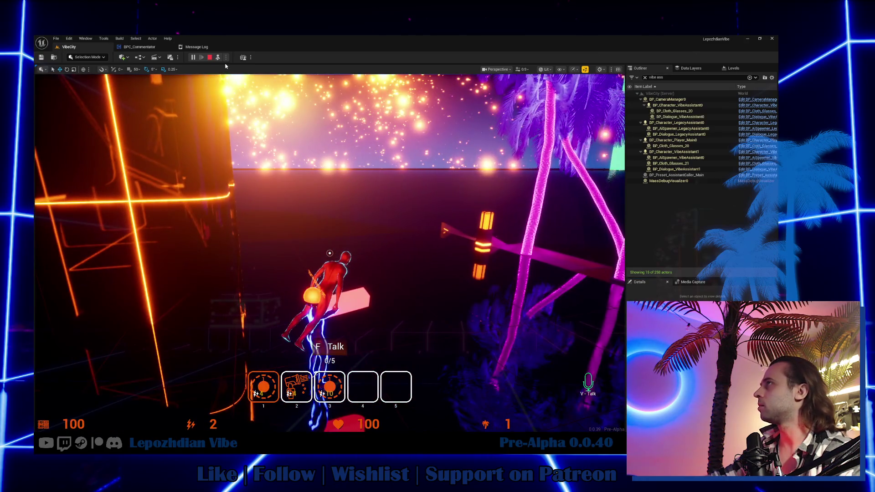
Stop the play session and return to the BPC_Commentator event graph.
{"action": "left_click", "coordinate": [448, 260]}
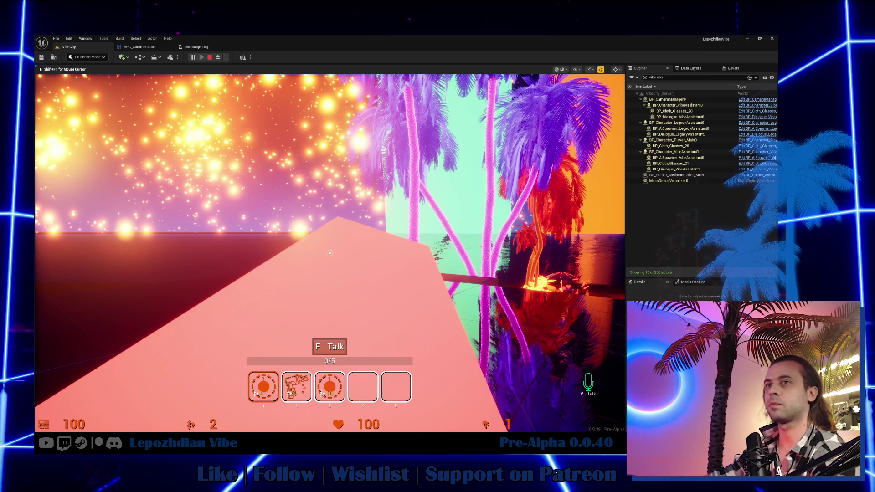
{"action": "key", "text": "Escape"}
{"action": "left_click", "coordinate": [139, 47]}
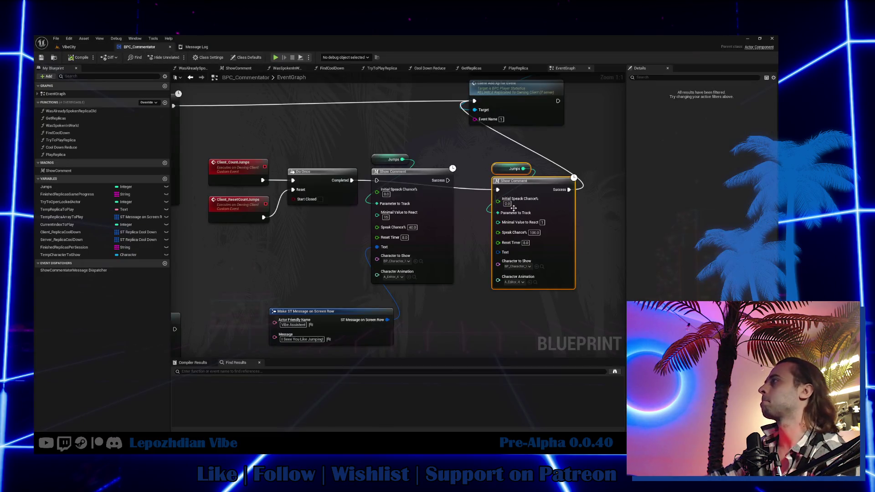
Set Attach Actor To Actor's Location and Rotation Rules to Snap to Target, Scale to Keep Relative.
{"action": "scroll", "coordinate": [513, 207], "scroll_direction": "down", "scroll_amount": 5}
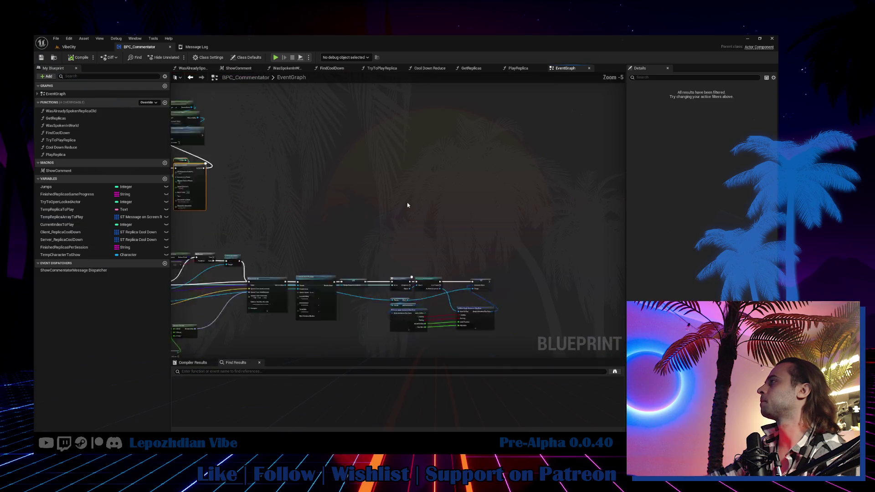
{"action": "scroll", "coordinate": [407, 202], "scroll_direction": "down", "scroll_amount": 2}
{"action": "scroll", "coordinate": [373, 258], "scroll_direction": "up", "scroll_amount": 6}
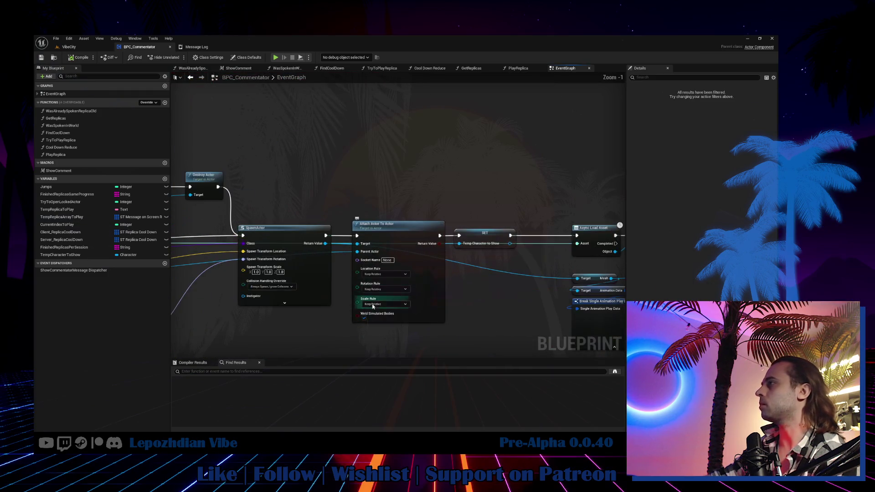
{"action": "left_click_drag", "start_coordinate": [344, 336], "coordinate": [345, 312]}
{"action": "scroll", "coordinate": [382, 253], "scroll_direction": "up", "scroll_amount": 1}
{"action": "left_click", "coordinate": [380, 252]}
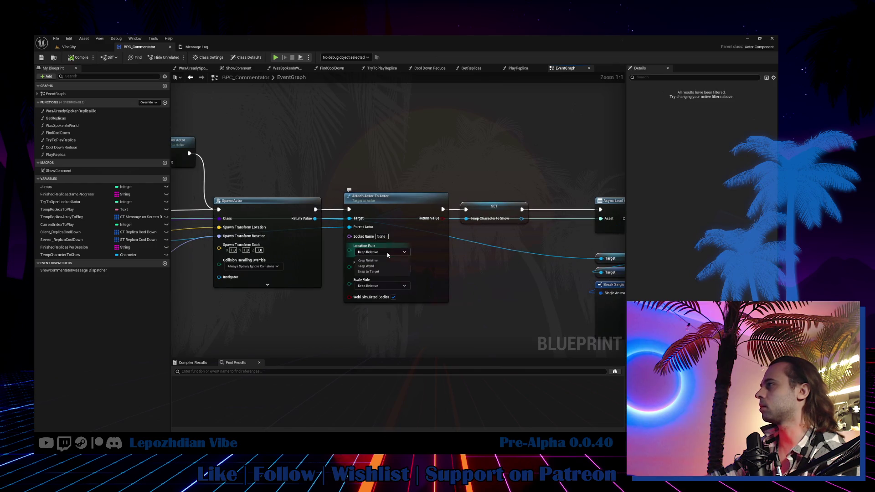
{"action": "left_click", "coordinate": [386, 272]}
{"action": "left_click", "coordinate": [381, 269]}
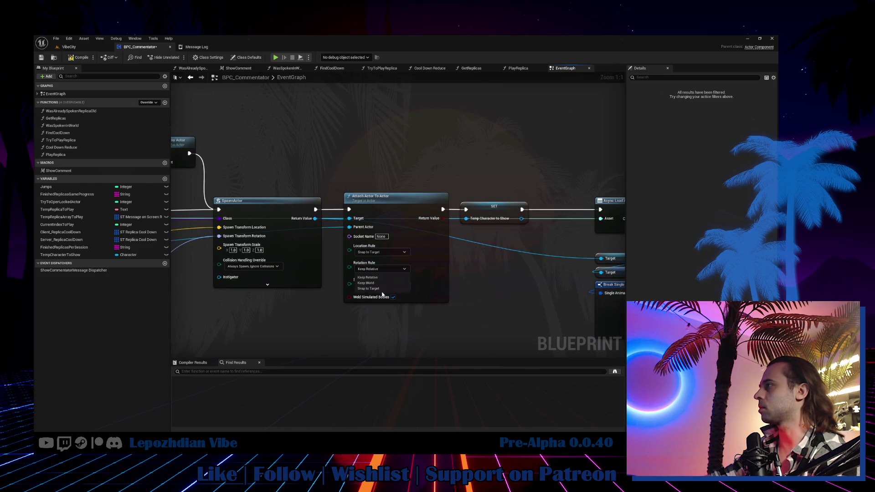
{"action": "left_click", "coordinate": [381, 289]}
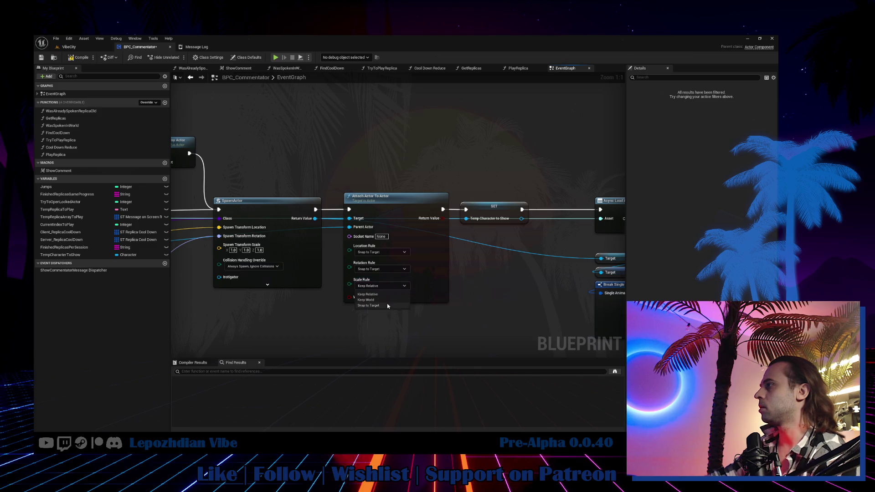
{"action": "left_click", "coordinate": [387, 306]}
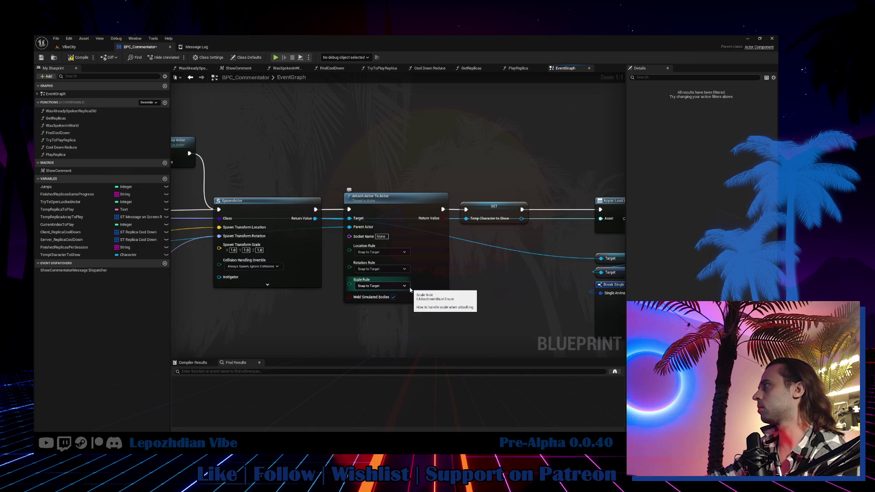
{"action": "left_click", "coordinate": [406, 287]}
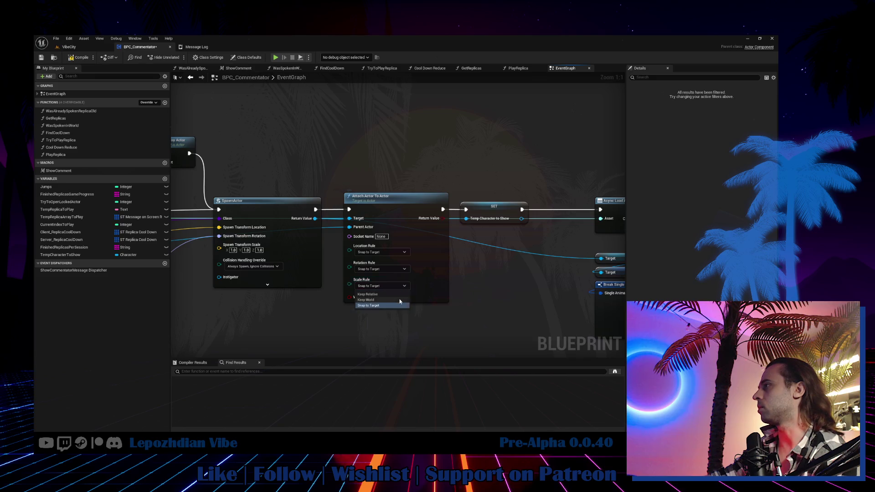
{"action": "left_click", "coordinate": [387, 294]}
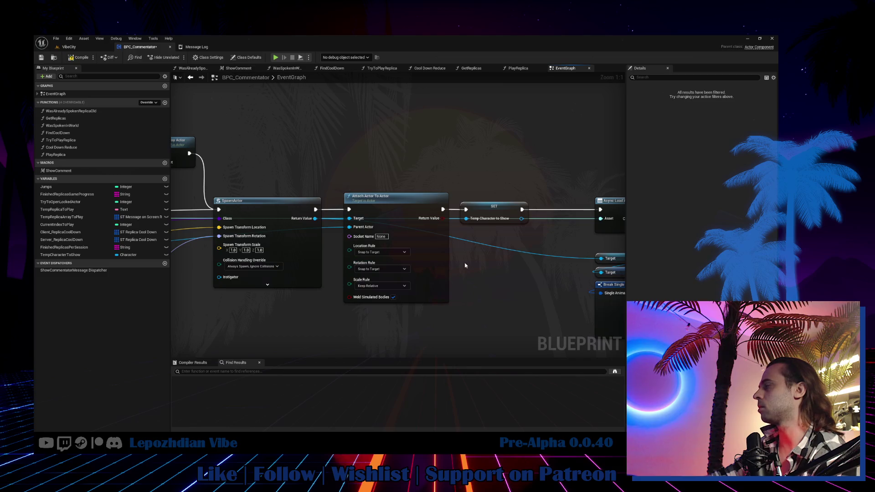
Add a Set Actor Relative Transform node from the spawned actor's output.
{"action": "left_click_drag", "start_coordinate": [315, 218], "coordinate": [345, 163]}
{"action": "type", "text": "set realt"}
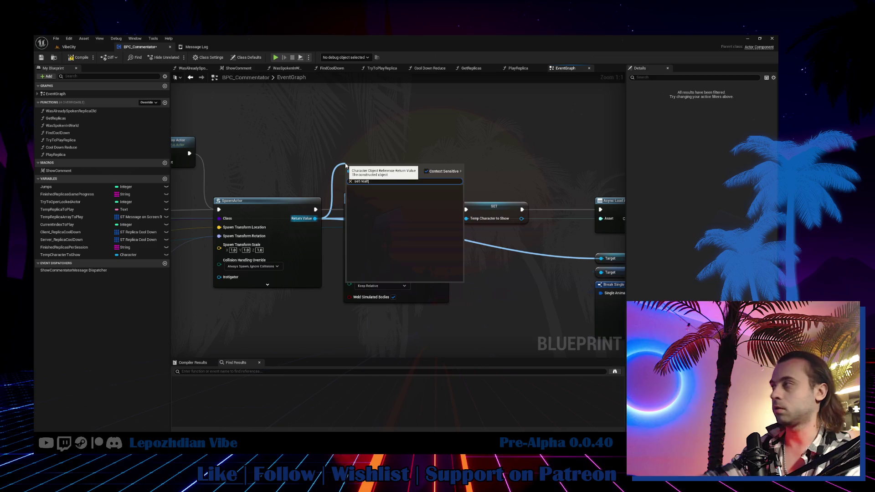
{"action": "key", "text": "BackSpace"}
{"action": "key", "text": "BackSpace"}
{"action": "key", "text": "BackSpace"}
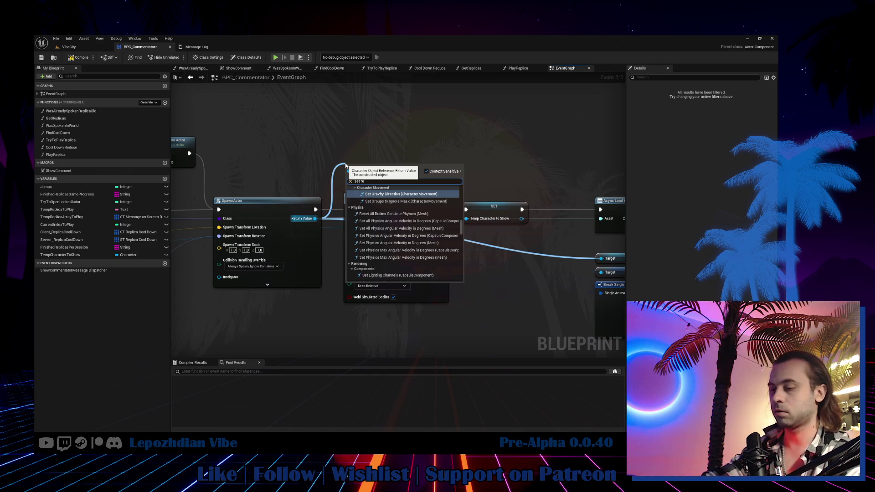
{"action": "type", "text": "lat"}
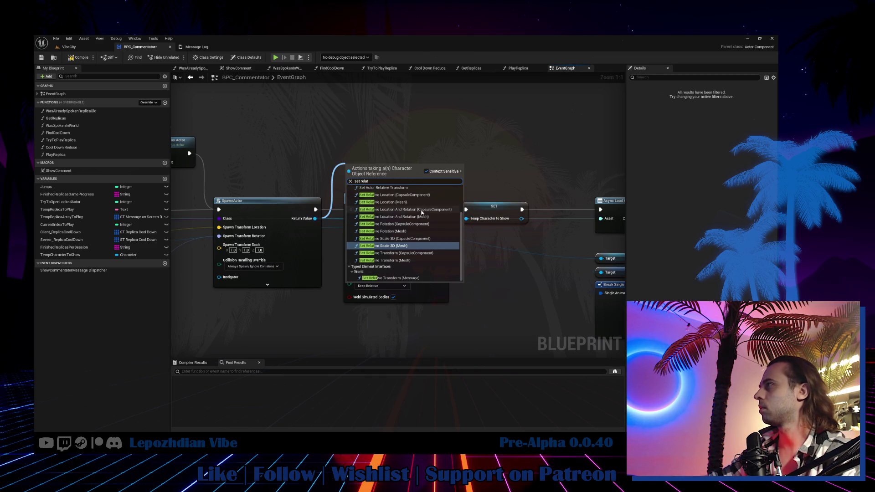
{"action": "scroll", "coordinate": [421, 211], "scroll_direction": "up", "scroll_amount": 1}
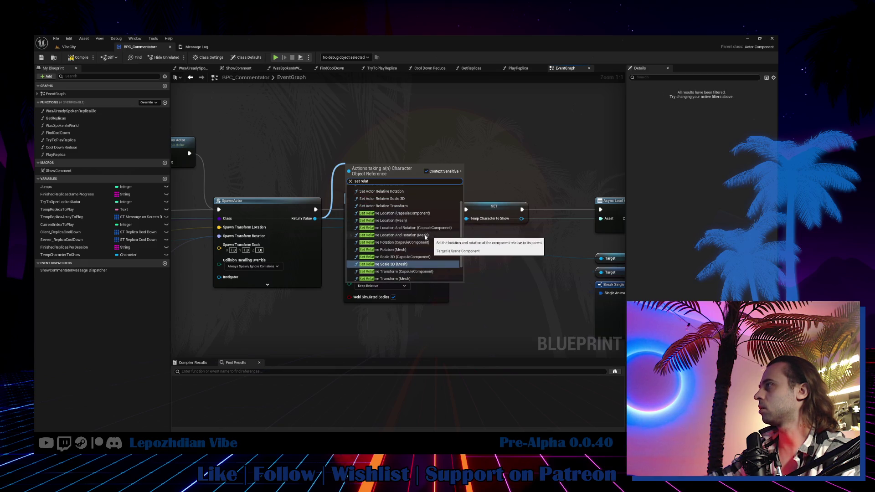
{"action": "scroll", "coordinate": [409, 207], "scroll_direction": "up", "scroll_amount": 1}
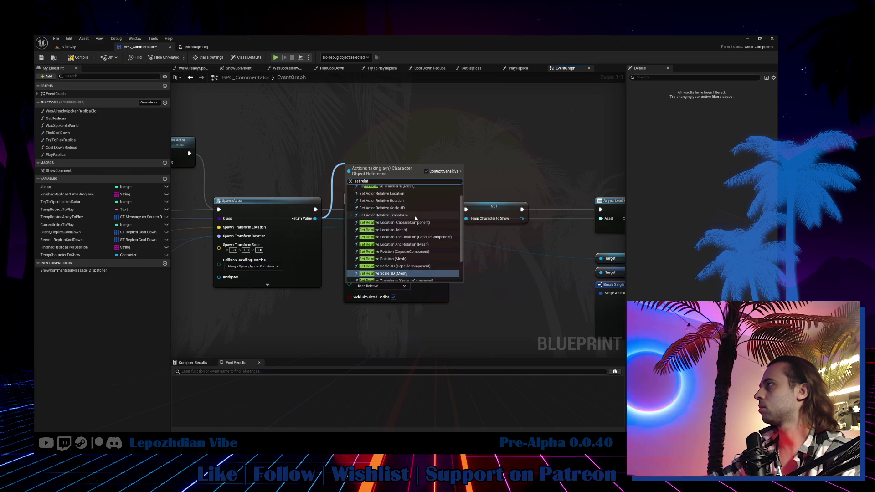
{"action": "left_click", "coordinate": [413, 215]}
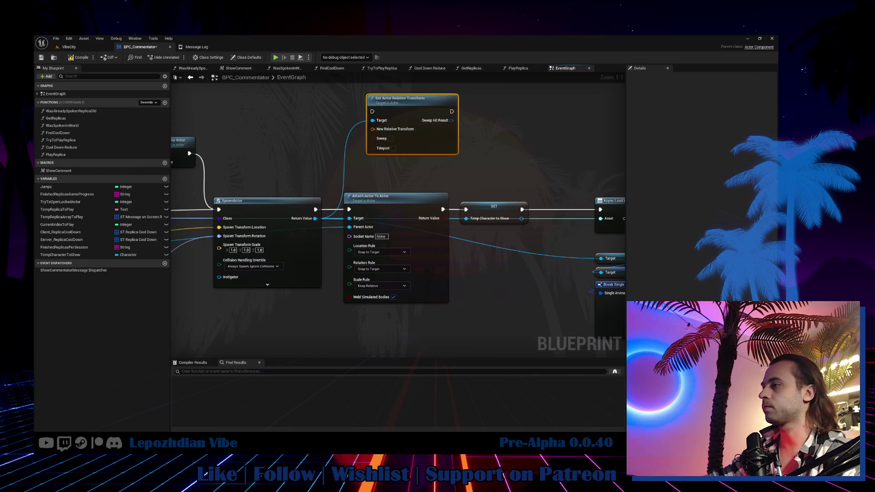
Place the transform node before SET, split its transform pin, and wire Attach Actor To Actor into it.
{"action": "scroll", "coordinate": [344, 182], "scroll_direction": "down", "scroll_amount": 4}
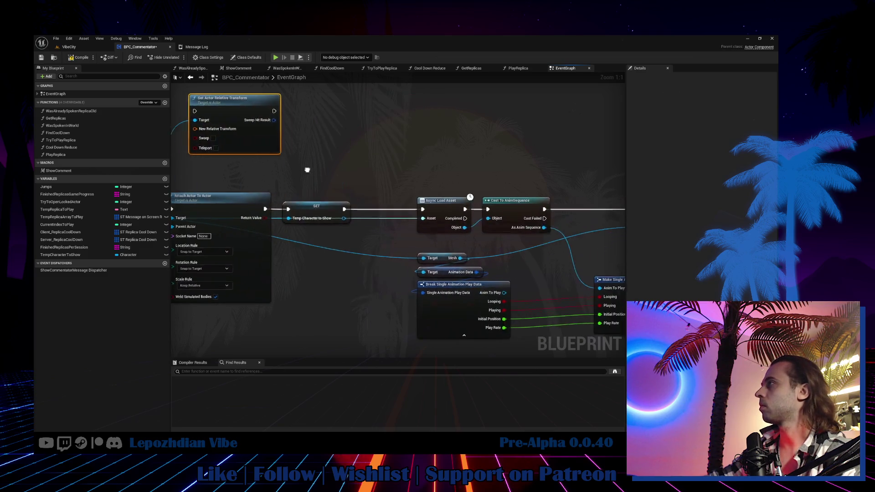
{"action": "left_click_drag", "start_coordinate": [318, 147], "coordinate": [567, 283]}
{"action": "scroll", "coordinate": [363, 206], "scroll_direction": "up", "scroll_amount": 4}
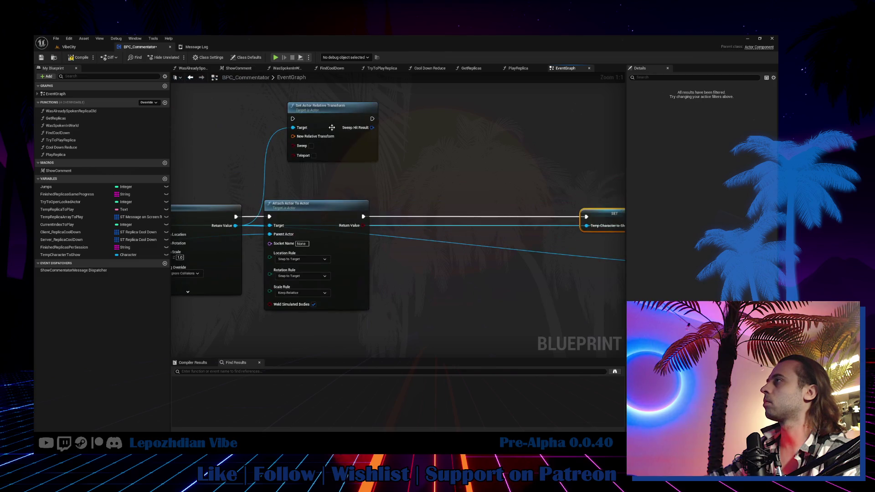
{"action": "left_click_drag", "start_coordinate": [334, 131], "coordinate": [452, 201]}
{"action": "right_click", "coordinate": [415, 206]}
{"action": "left_click", "coordinate": [440, 228]}
{"action": "mouse_move", "coordinate": [363, 217]}
{"action": "left_mouse_down"}
{"action": "mouse_move", "coordinate": [420, 191]}
{"action": "mouse_move", "coordinate": [379, 205]}
{"action": "mouse_move", "coordinate": [508, 188]}
{"action": "left_mouse_up"}
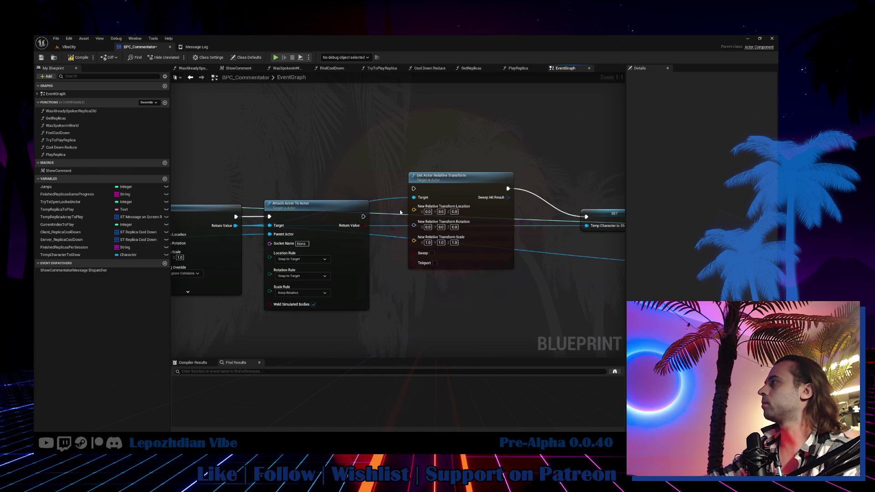
{"action": "mouse_move", "coordinate": [362, 216]}
{"action": "left_mouse_down"}
{"action": "mouse_move", "coordinate": [413, 188]}
{"action": "mouse_move", "coordinate": [462, 206]}
{"action": "mouse_move", "coordinate": [457, 216]}
{"action": "left_mouse_up"}
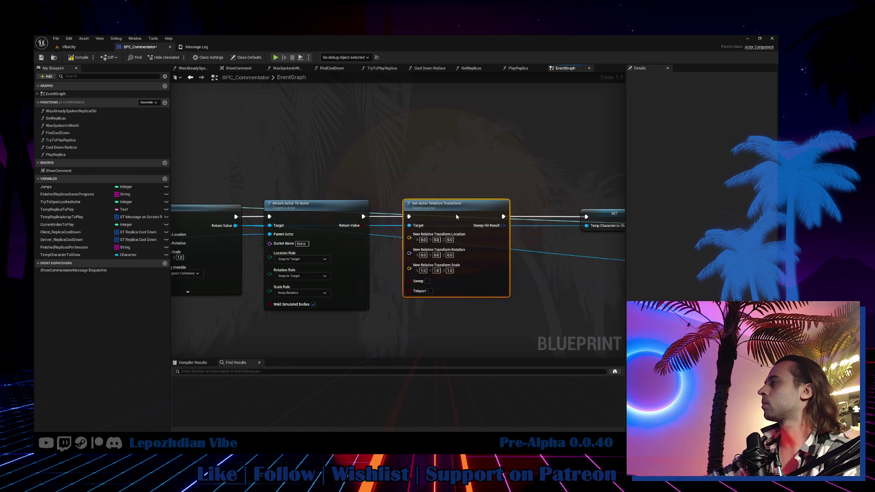
{"action": "scroll", "coordinate": [440, 182], "scroll_direction": "down", "scroll_amount": 5}
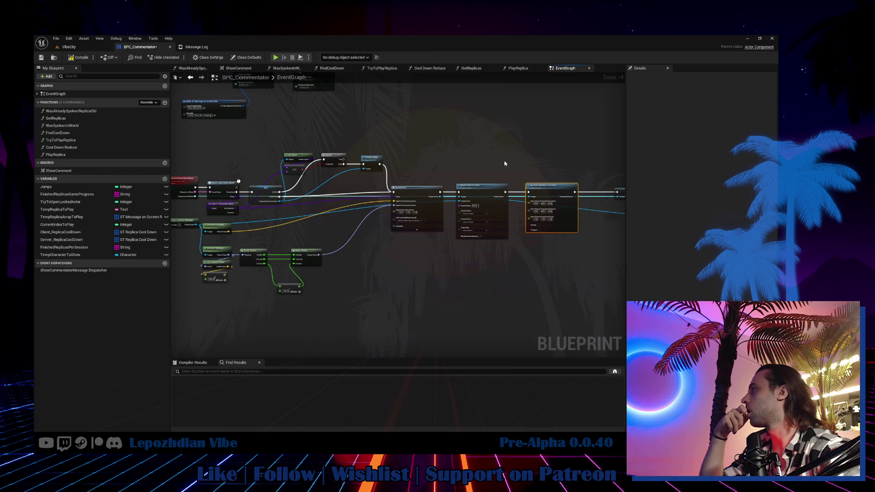
Feed Get Actor Rotation into the spawn and Make Rotator into the relative rotation.
{"action": "left_click_drag", "start_coordinate": [231, 254], "coordinate": [395, 207]}
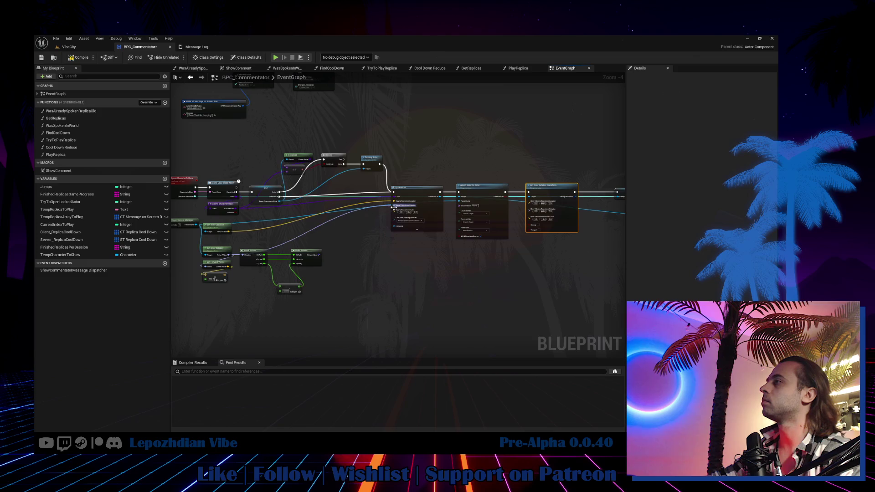
{"action": "left_click_drag", "start_coordinate": [217, 245], "coordinate": [314, 284]}
{"action": "left_click_drag", "start_coordinate": [301, 255], "coordinate": [444, 272]}
{"action": "scroll", "coordinate": [507, 237], "scroll_direction": "up", "scroll_amount": 1}
{"action": "mouse_move", "coordinate": [531, 188]}
{"action": "left_mouse_down"}
{"action": "mouse_move", "coordinate": [479, 283]}
{"action": "mouse_move", "coordinate": [443, 271]}
{"action": "left_mouse_up"}
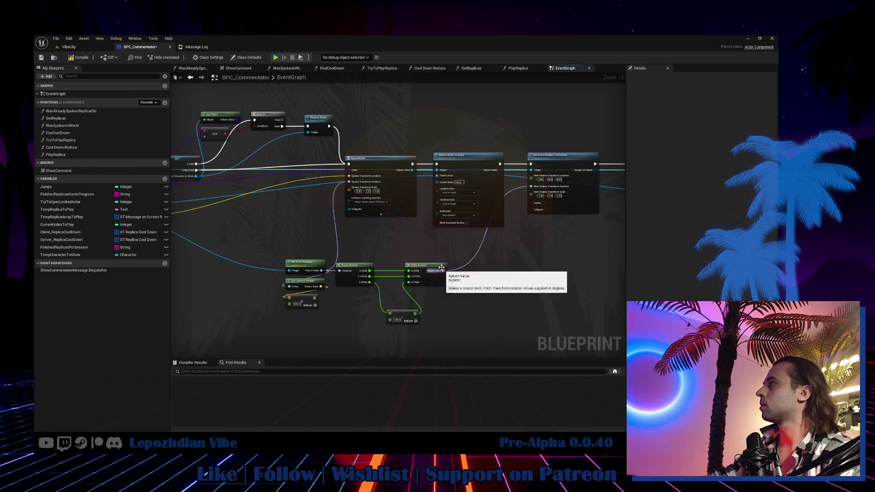
{"action": "mouse_move", "coordinate": [382, 246]}
{"action": "left_mouse_down"}
{"action": "mouse_move", "coordinate": [420, 244]}
{"action": "mouse_move", "coordinate": [459, 274]}
{"action": "left_mouse_up"}
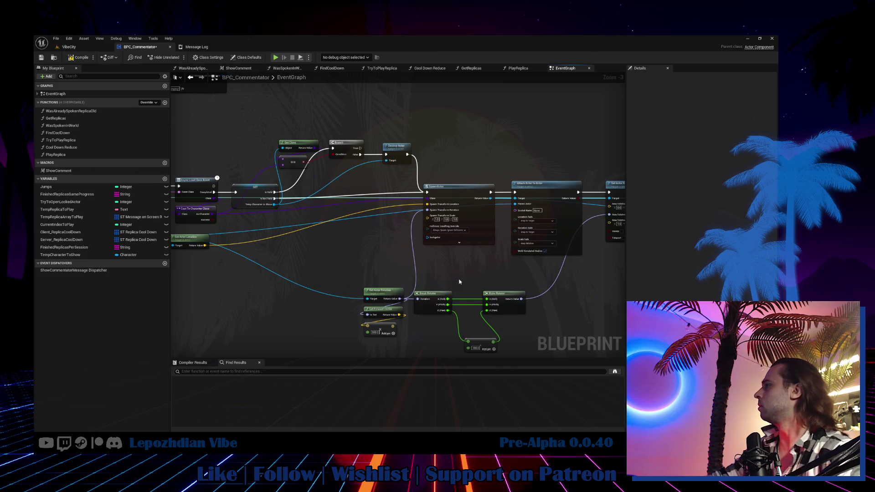
Add a vector Add combining actor location with the forward offset, then compile.
{"action": "left_click_drag", "start_coordinate": [368, 275], "coordinate": [396, 335]}
{"action": "mouse_move", "coordinate": [384, 294]}
{"action": "left_mouse_down"}
{"action": "mouse_move", "coordinate": [265, 288]}
{"action": "mouse_move", "coordinate": [308, 271]}
{"action": "left_mouse_up"}
{"action": "mouse_move", "coordinate": [229, 227]}
{"action": "left_mouse_down"}
{"action": "mouse_move", "coordinate": [272, 222]}
{"action": "mouse_move", "coordinate": [224, 233]}
{"action": "mouse_move", "coordinate": [364, 231]}
{"action": "left_mouse_up"}
{"action": "type", "text": "+"}
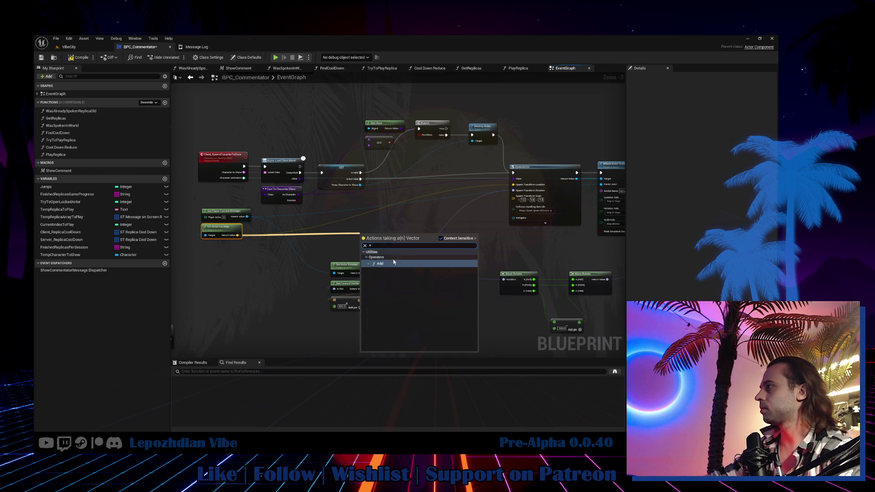
{"action": "left_click", "coordinate": [393, 264]}
{"action": "mouse_move", "coordinate": [360, 298]}
{"action": "left_mouse_down"}
{"action": "mouse_move", "coordinate": [362, 240]}
{"action": "mouse_move", "coordinate": [206, 222]}
{"action": "mouse_move", "coordinate": [520, 174]}
{"action": "left_mouse_up"}
{"action": "mouse_move", "coordinate": [383, 258]}
{"action": "left_mouse_down"}
{"action": "mouse_move", "coordinate": [429, 240]}
{"action": "mouse_move", "coordinate": [343, 218]}
{"action": "mouse_move", "coordinate": [537, 242]}
{"action": "mouse_move", "coordinate": [372, 253]}
{"action": "left_mouse_up"}
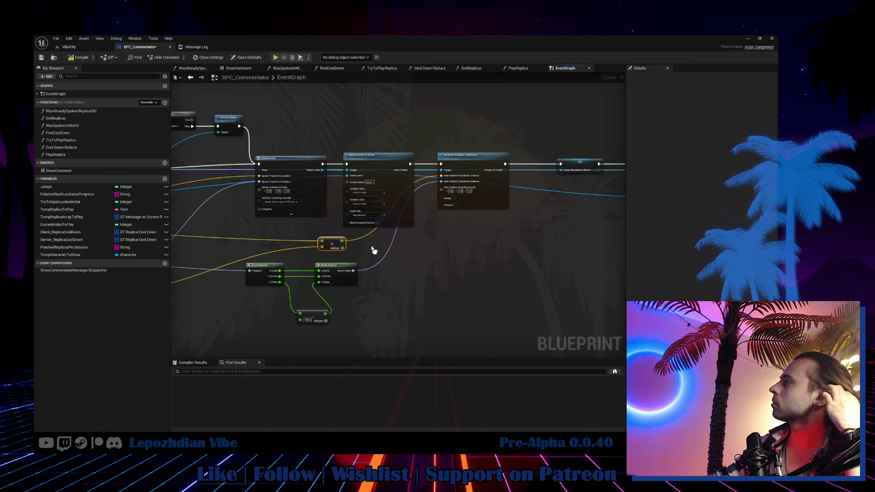
{"action": "left_click", "coordinate": [80, 58]}
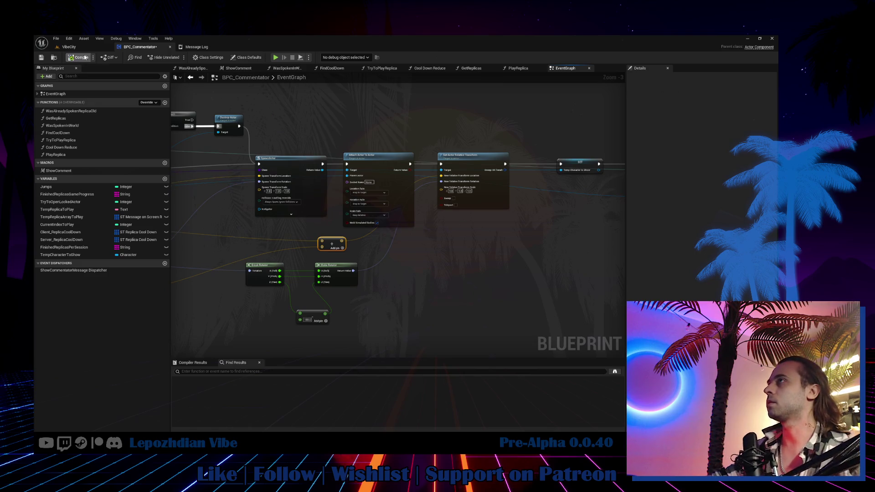
{"action": "left_click", "coordinate": [69, 47]}
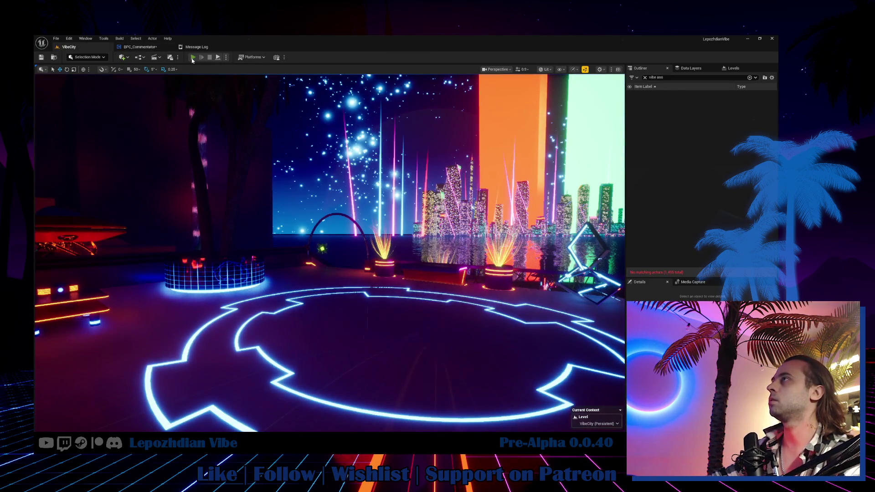
{"action": "left_click", "coordinate": [193, 57]}
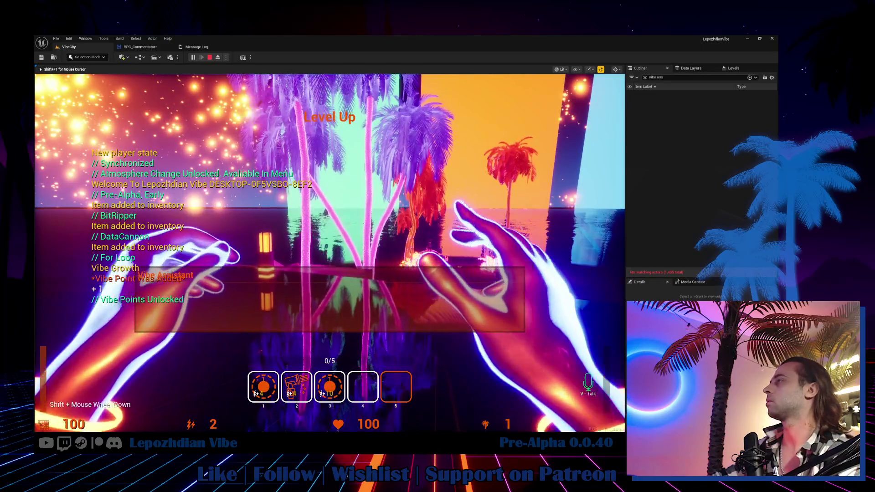
{"action": "key", "text": "shift+F1"}
{"action": "left_click", "coordinate": [217, 57]}
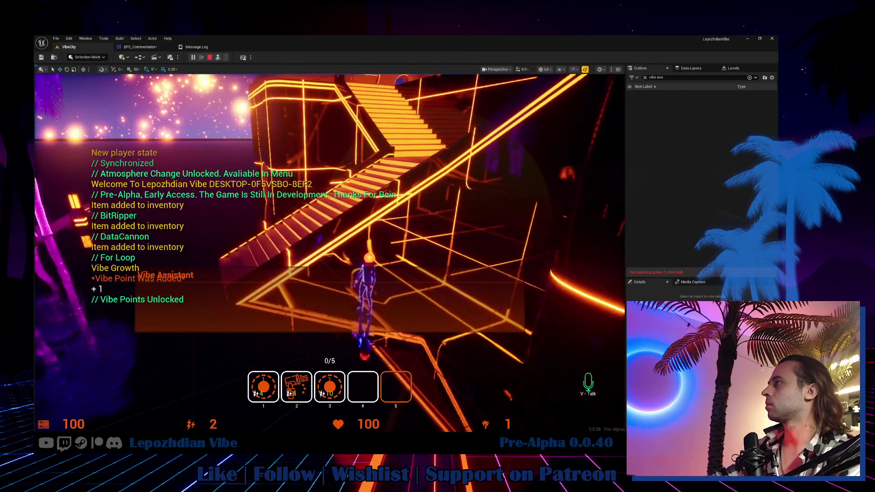
{"action": "left_click", "coordinate": [680, 79]}
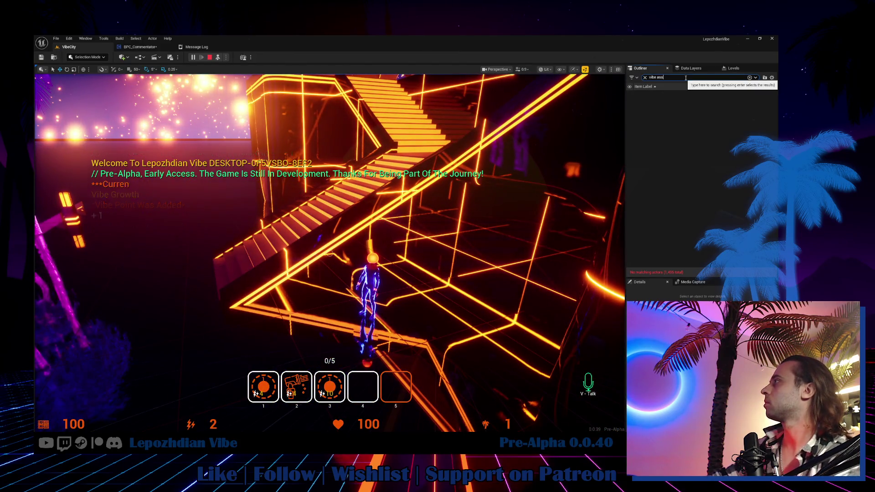
{"action": "key", "text": "BackSpace"}
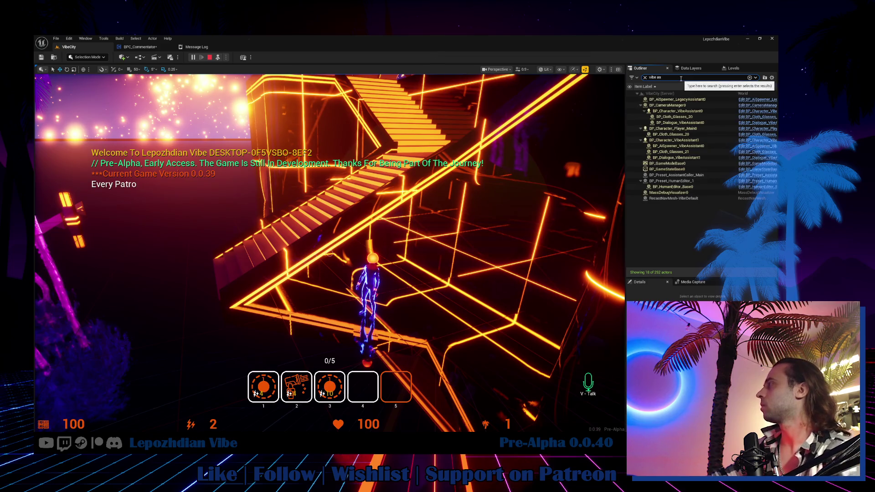
{"action": "double_click", "coordinate": [696, 111]}
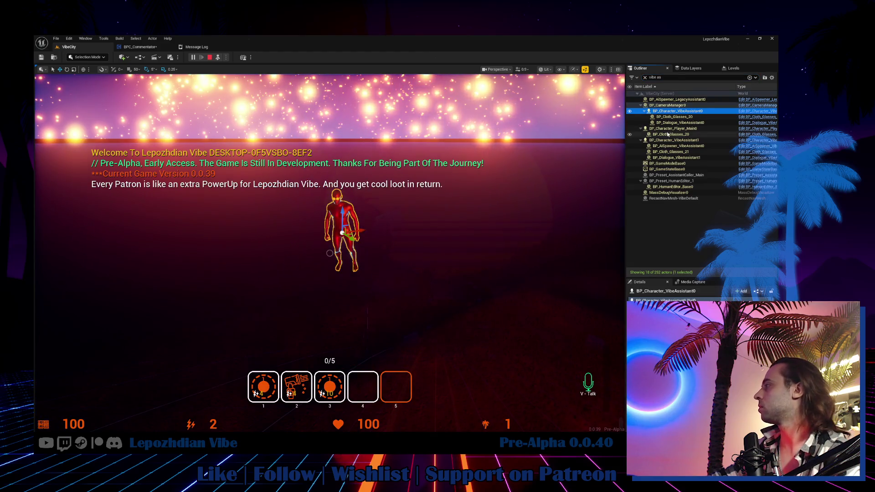
{"action": "mouse_move", "coordinate": [439, 244]}
{"action": "left_mouse_down"}
{"action": "mouse_move", "coordinate": [373, 251]}
{"action": "mouse_move", "coordinate": [474, 240]}
{"action": "mouse_move", "coordinate": [439, 244]}
{"action": "left_mouse_up"}
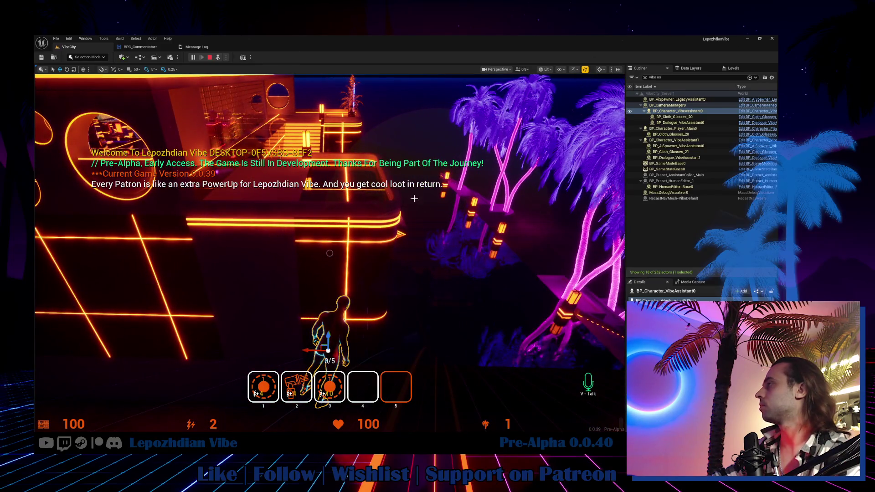
{"action": "left_click", "coordinate": [160, 47]}
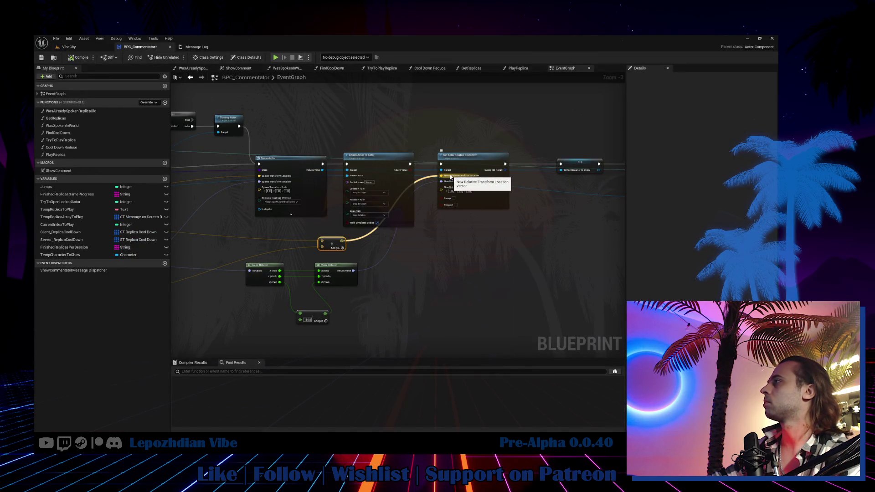
Disconnect the wired location from Set Actor Relative Transform and shift the spawn, attach, transform nodes left.
{"action": "left_click", "coordinate": [453, 179], "text": "alt"}
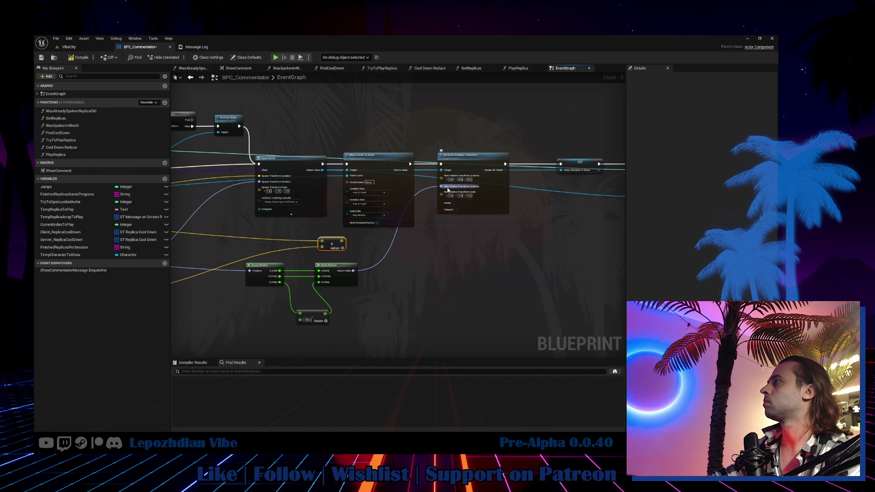
{"action": "left_click_drag", "start_coordinate": [275, 270], "coordinate": [344, 332]}
{"action": "mouse_move", "coordinate": [331, 245]}
{"action": "left_mouse_down"}
{"action": "mouse_move", "coordinate": [378, 260]}
{"action": "mouse_move", "coordinate": [482, 260]}
{"action": "left_mouse_up"}
{"action": "left_click_drag", "start_coordinate": [305, 138], "coordinate": [541, 206]}
{"action": "left_click_drag", "start_coordinate": [363, 176], "coordinate": [265, 178]}
{"action": "left_click", "coordinate": [521, 166]}
Move the rotator and both Add nodes left beside them, then go to the VibeCity level.
{"action": "left_click_drag", "start_coordinate": [499, 202], "coordinate": [456, 166]}
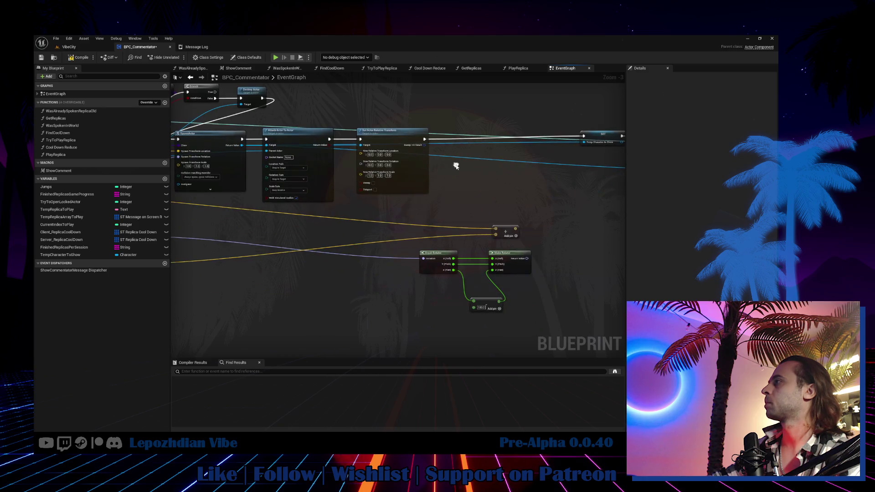
{"action": "left_click_drag", "start_coordinate": [439, 215], "coordinate": [506, 304]}
{"action": "left_click_drag", "start_coordinate": [439, 258], "coordinate": [371, 251]}
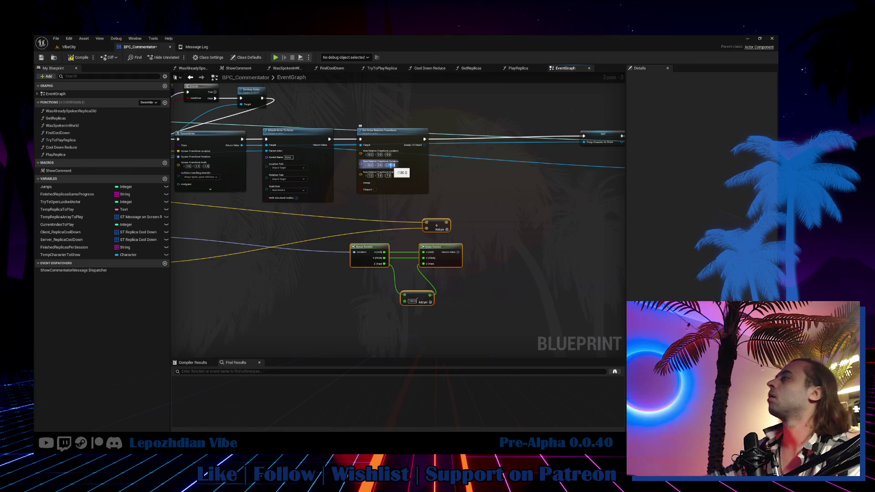
{"action": "scroll", "coordinate": [423, 152], "scroll_direction": "up", "scroll_amount": 1}
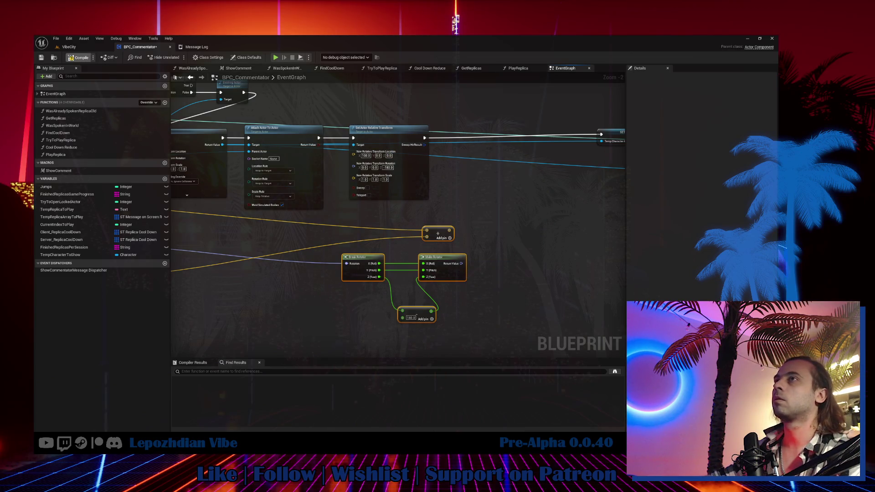
{"action": "left_click", "coordinate": [69, 46]}
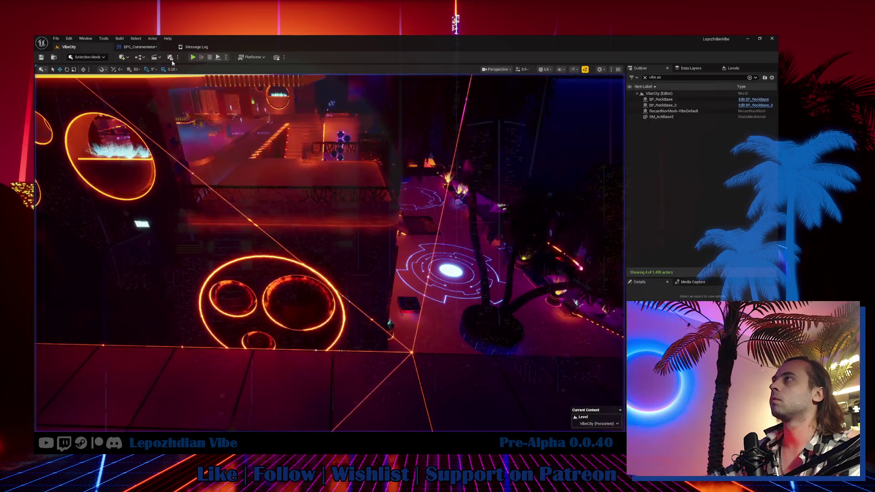
Play-test VibeCity again, eject from the player, and lower the commentator to reveal its head.
{"action": "left_click", "coordinate": [192, 57]}
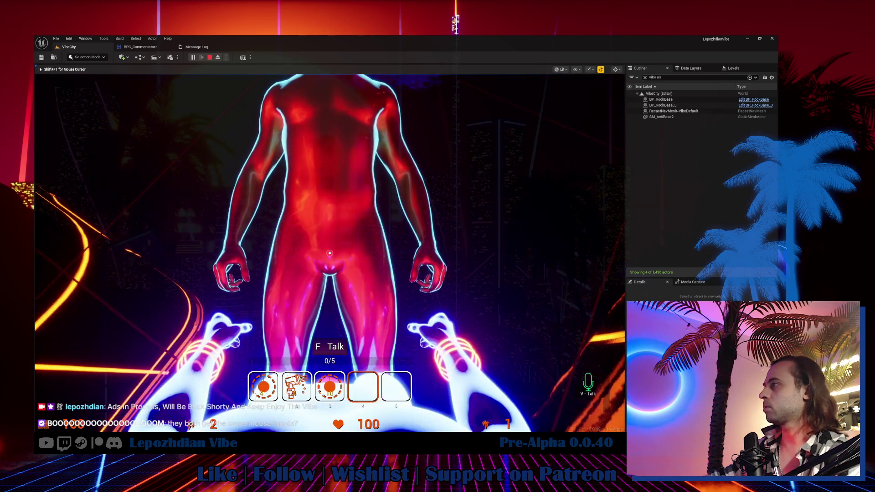
{"action": "key", "text": "shift+F1"}
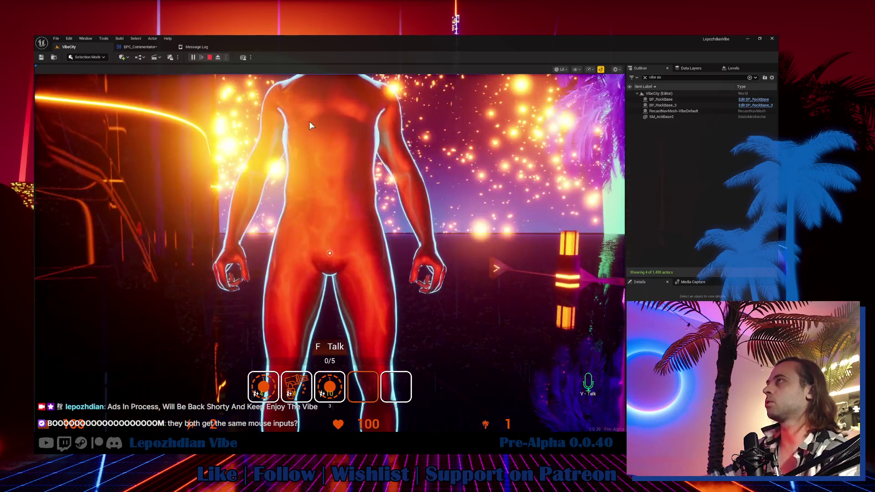
{"action": "left_click", "coordinate": [218, 57]}
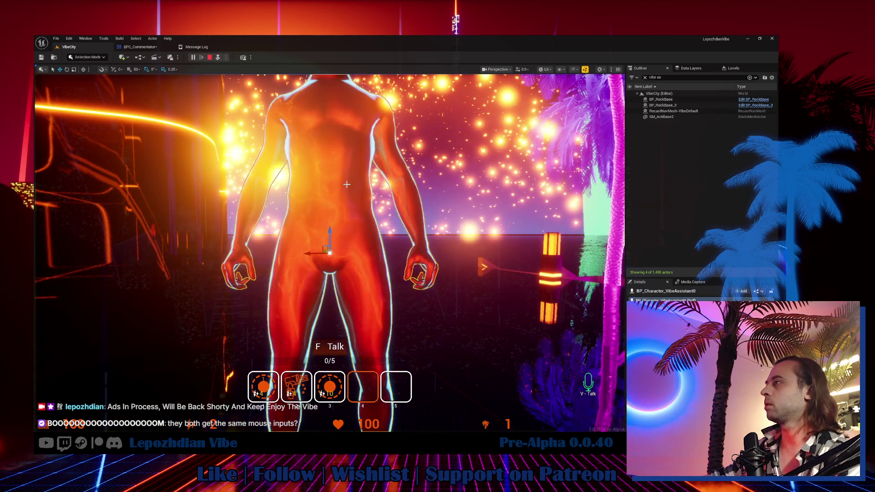
{"action": "mouse_move", "coordinate": [328, 230]}
{"action": "left_mouse_down"}
{"action": "mouse_move", "coordinate": [342, 332]}
{"action": "mouse_move", "coordinate": [278, 357]}
{"action": "mouse_move", "coordinate": [169, 365]}
{"action": "mouse_move", "coordinate": [181, 339]}
{"action": "mouse_move", "coordinate": [90, 361]}
{"action": "mouse_move", "coordinate": [152, 355]}
{"action": "left_mouse_up"}
Rotate the commentator character about -15 degrees using a local-axis gizmo.
{"action": "key", "text": "e"}
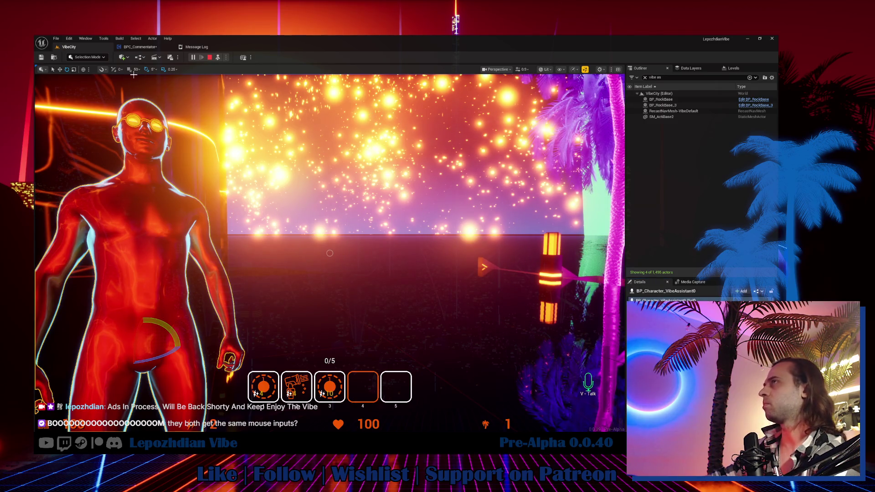
{"action": "left_click", "coordinate": [83, 71]}
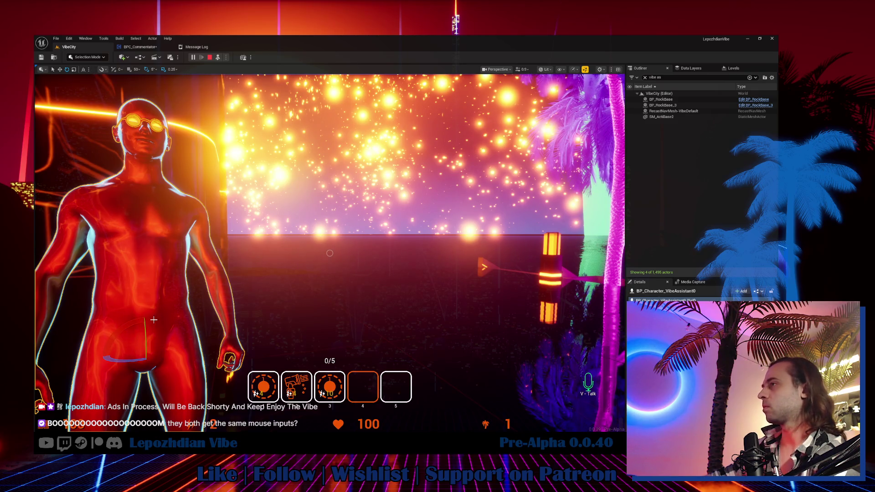
{"action": "left_click_drag", "start_coordinate": [146, 327], "coordinate": [147, 331]}
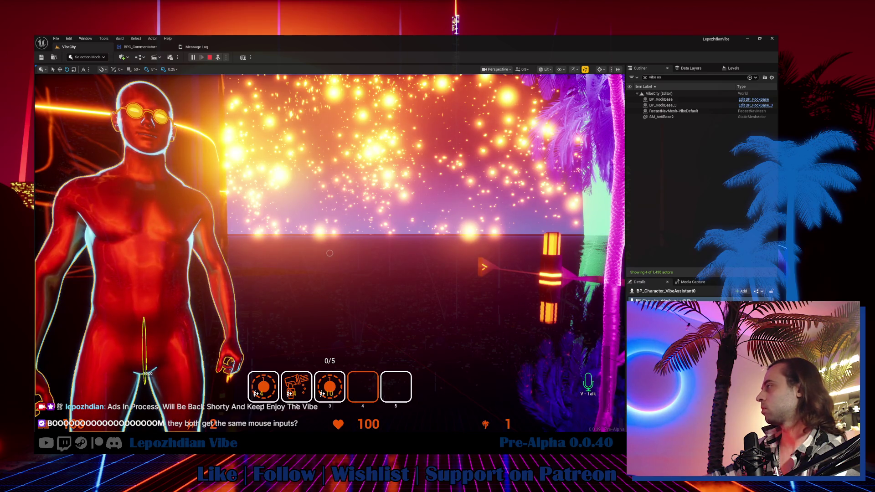
{"action": "left_click_drag", "start_coordinate": [147, 374], "coordinate": [146, 373]}
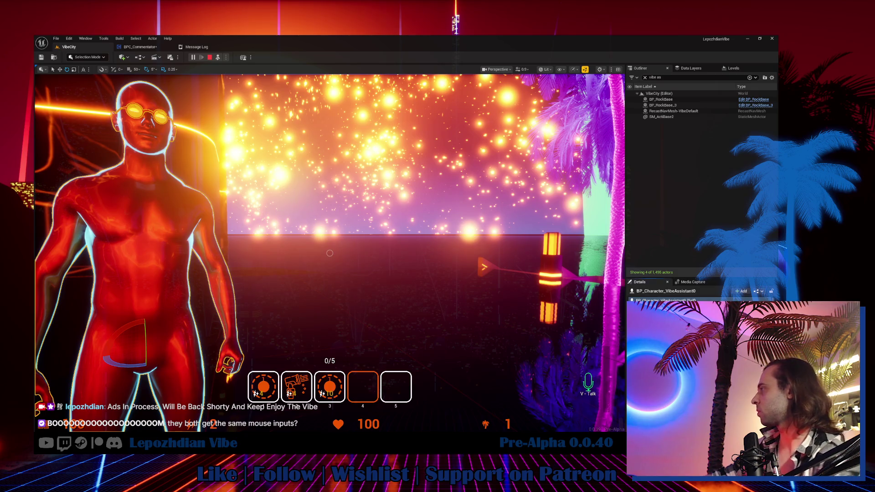
Reselect the commentator, then bring up the 0.0.40 notes in a smaller window on the left.
{"action": "key", "text": "Escape"}
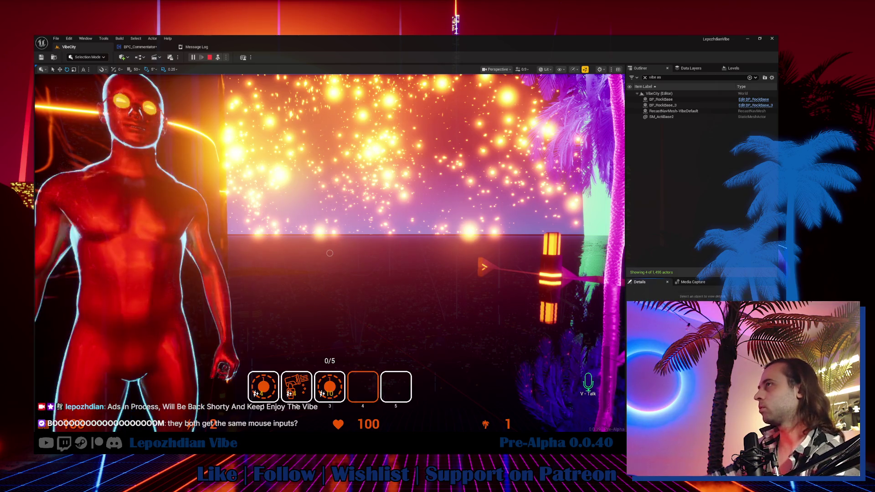
{"action": "left_click", "coordinate": [165, 290]}
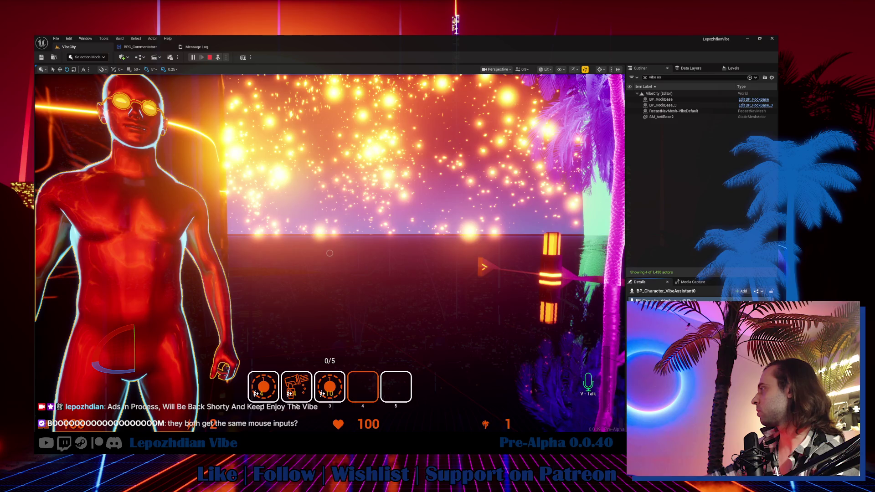
{"action": "key", "text": "Escape"}
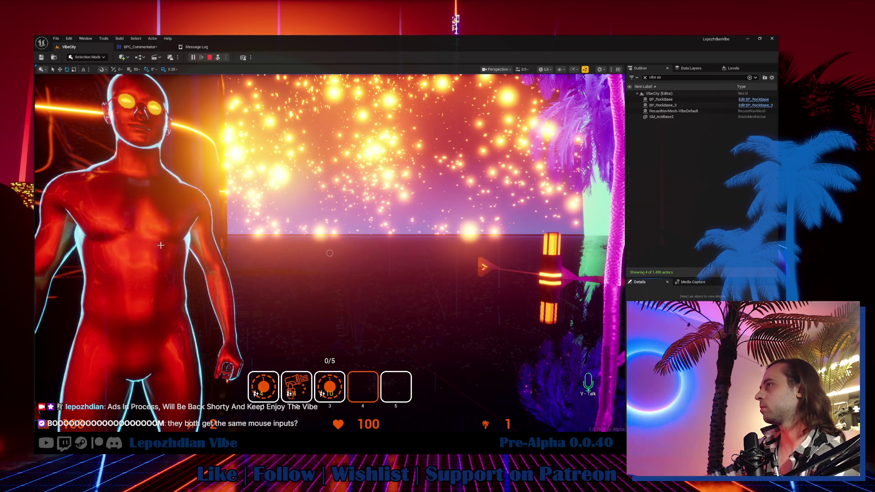
{"action": "left_click", "coordinate": [164, 245]}
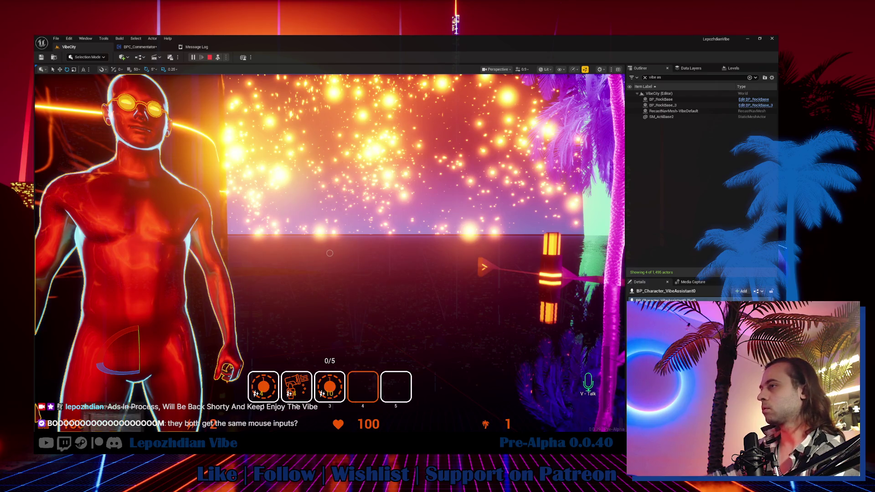
{"action": "key", "text": "alt+Tab"}
{"action": "mouse_move", "coordinate": [674, 49]}
{"action": "left_mouse_down"}
{"action": "mouse_move", "coordinate": [396, 98]}
{"action": "mouse_move", "coordinate": [187, 94]}
{"action": "left_mouse_up"}
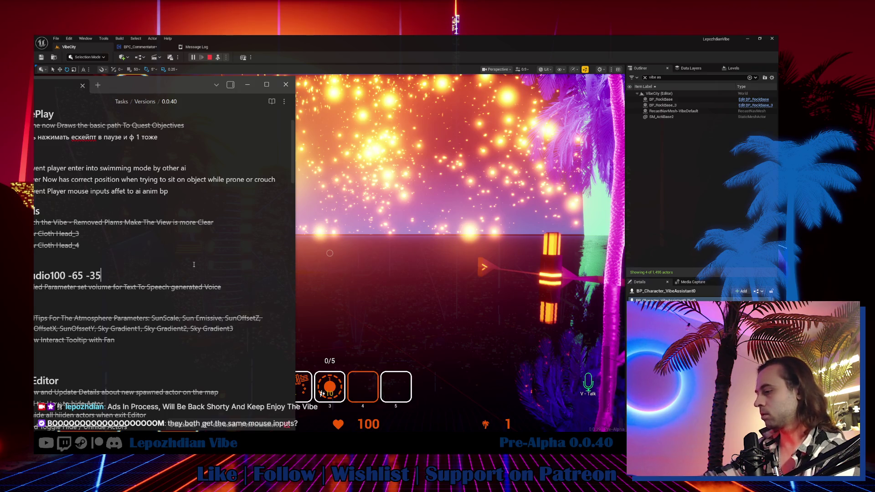
Add a '0 -10 -215' line under Audio, maximize the notes, and return to the game.
{"action": "key", "text": "Return"}
{"action": "type", "text": "15"}
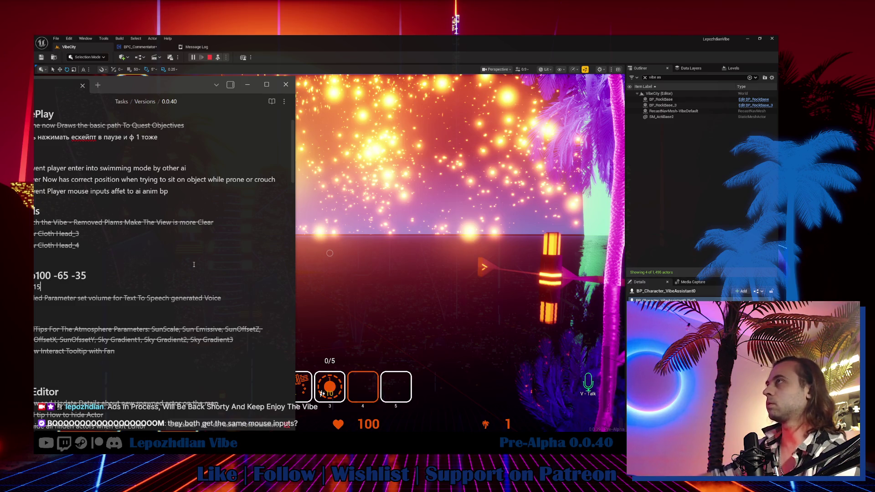
{"action": "left_click", "coordinate": [267, 84]}
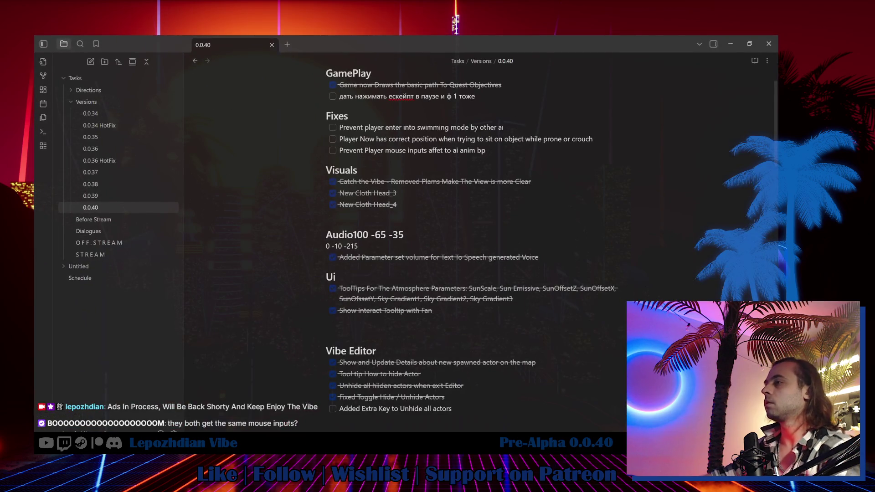
{"action": "key", "text": "alt+Tab"}
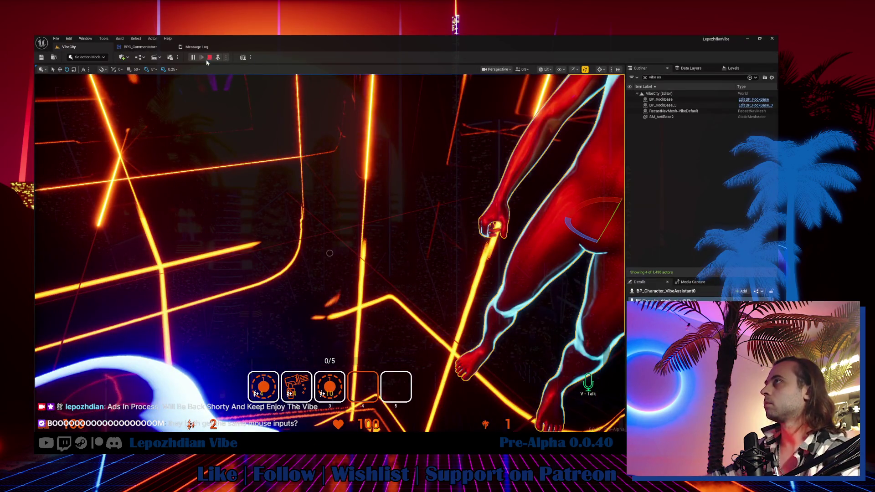
{"action": "left_click", "coordinate": [219, 58]}
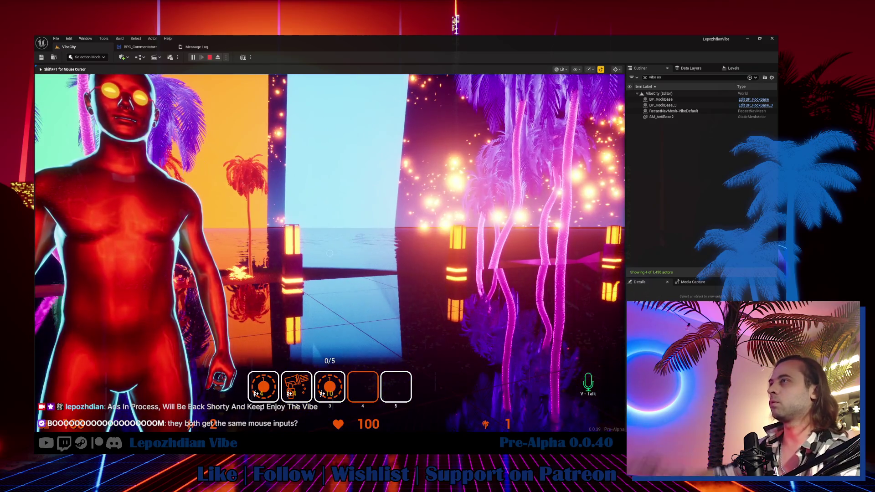
Eject to select the commentator character in the scene, then possess the player again.
{"action": "key", "text": "shift+F1"}
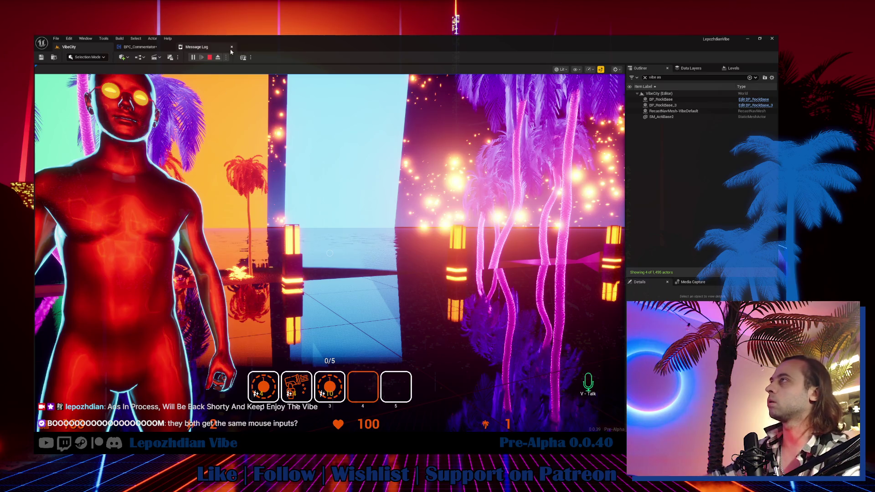
{"action": "left_click", "coordinate": [219, 57]}
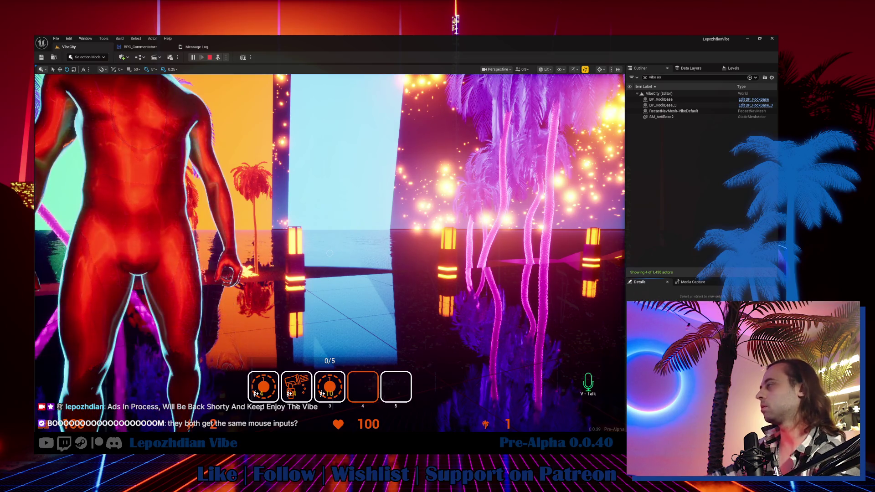
{"action": "left_click", "coordinate": [155, 222]}
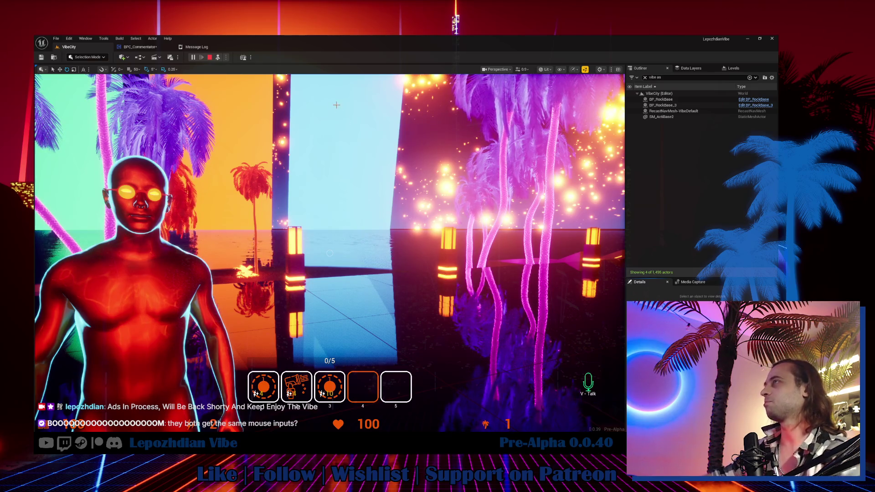
{"action": "left_click", "coordinate": [218, 58]}
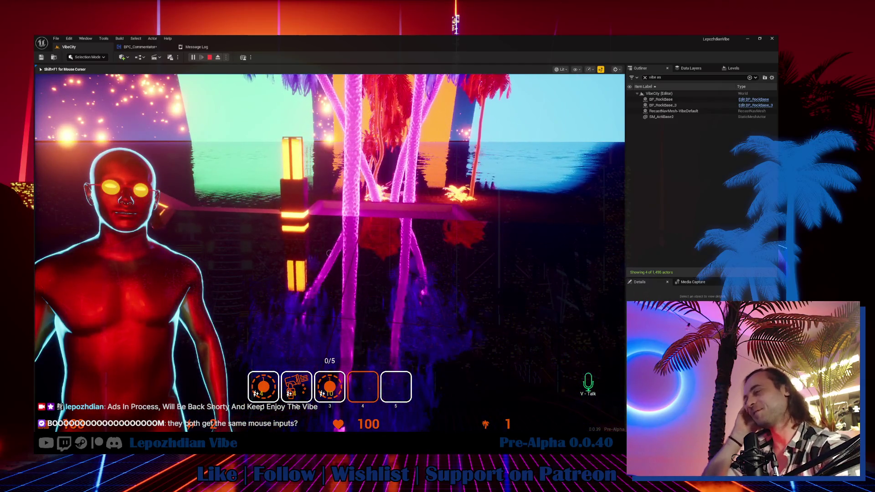
Stop the play-test, put '100 -65 -60' on its own line under Audio, and return to BPC_Commentator.
{"action": "key", "text": "Escape"}
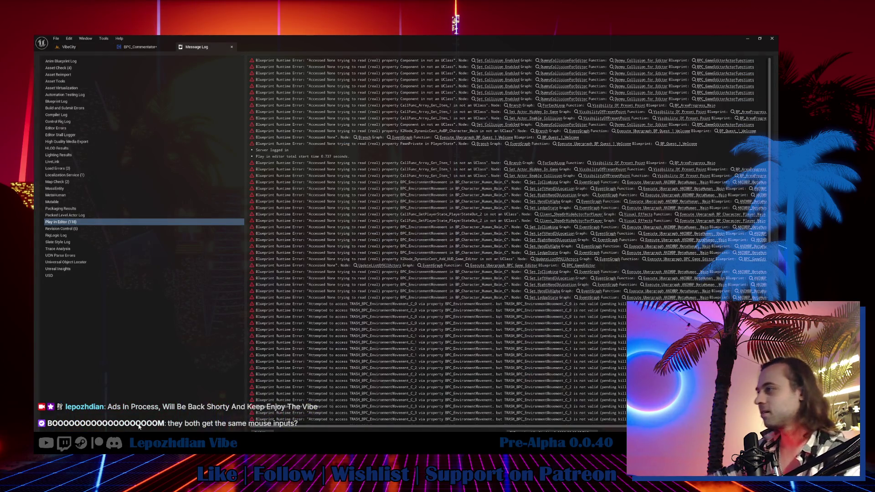
{"action": "key", "text": "alt+Tab"}
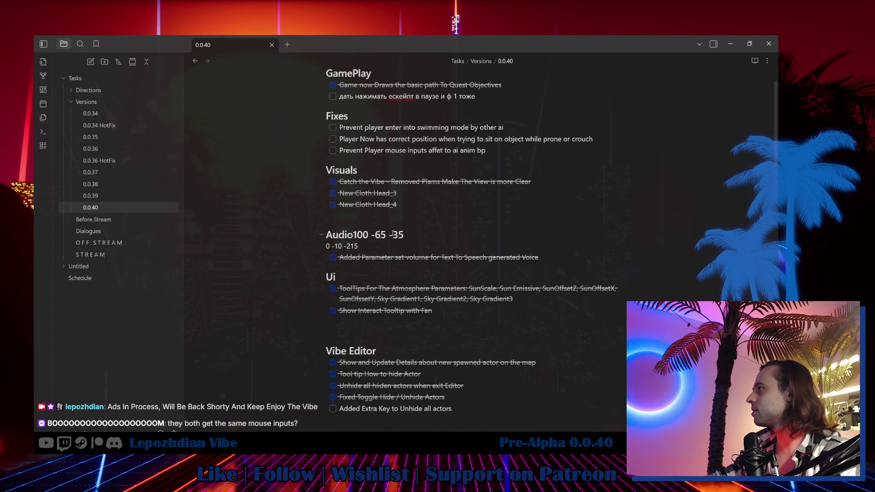
{"action": "left_click", "coordinate": [404, 235]}
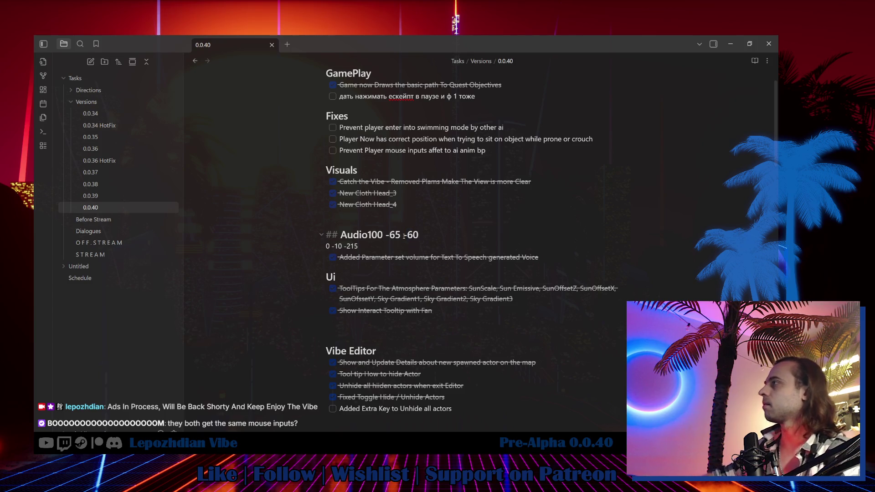
{"action": "key", "text": "Return"}
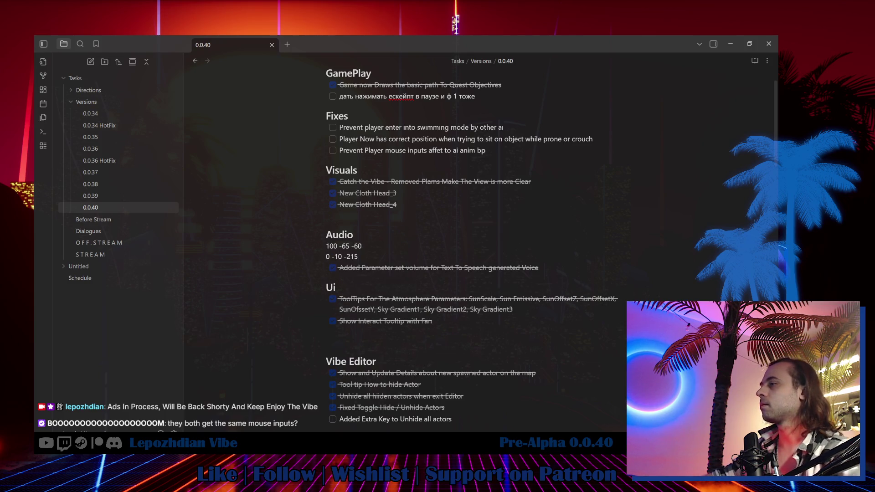
{"action": "key", "text": "alt+Tab"}
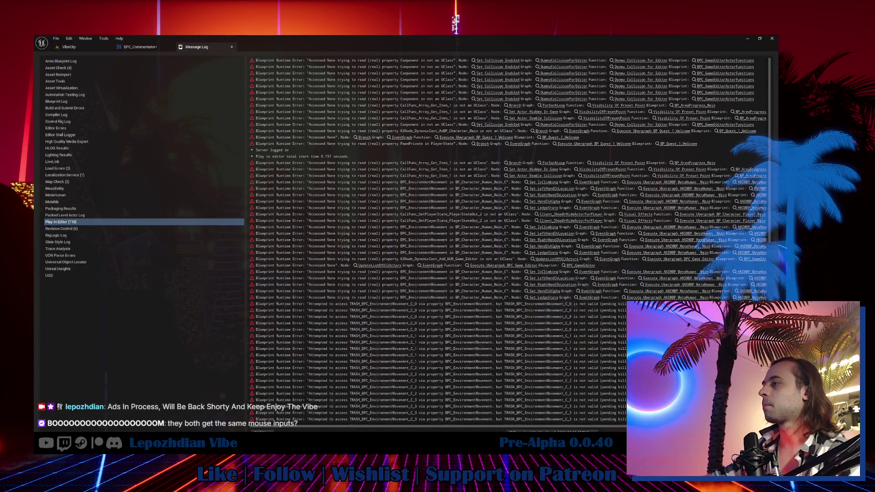
{"action": "key", "text": "alt+Tab"}
{"action": "key", "text": "alt+Tab"}
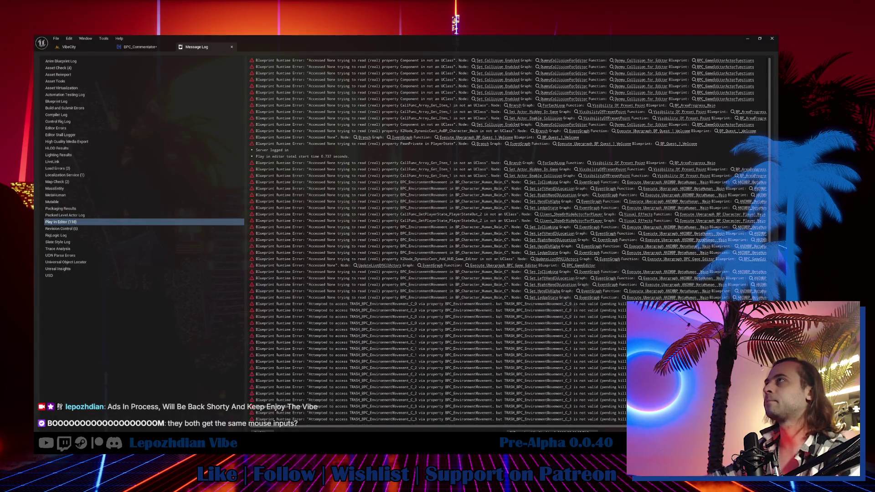
{"action": "left_click", "coordinate": [151, 47]}
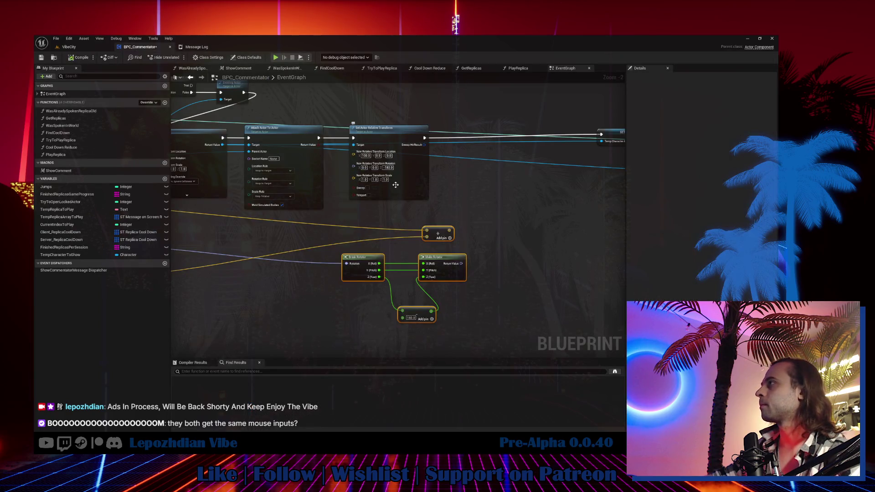
Set the relative transform to location 100, -65, -60 and rotation 0, -10, -215, then compile.
{"action": "scroll", "coordinate": [390, 215], "scroll_direction": "up", "scroll_amount": 2}
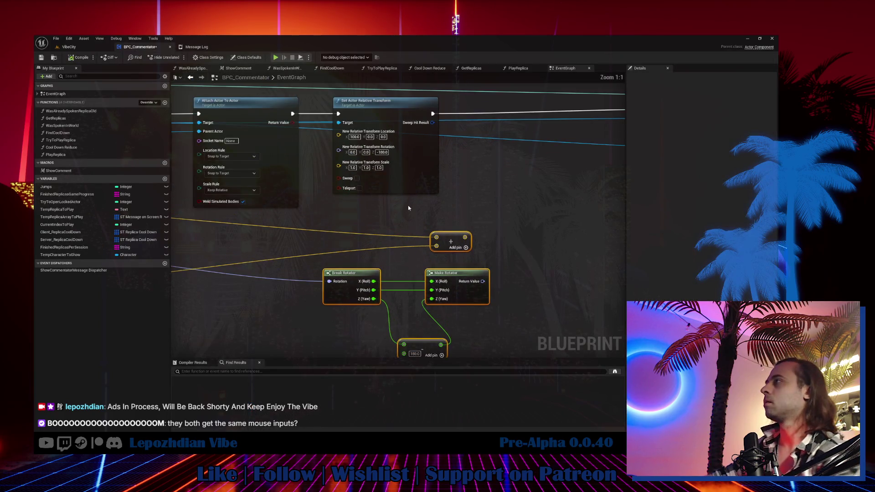
{"action": "left_click_drag", "start_coordinate": [394, 212], "coordinate": [394, 265]}
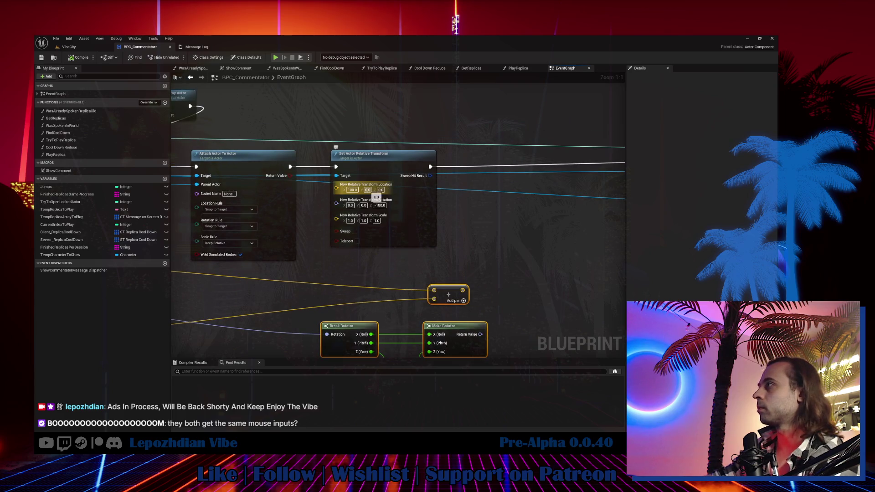
{"action": "type", "text": "-65"}
{"action": "left_click", "coordinate": [381, 190]}
{"action": "type", "text": "60"}
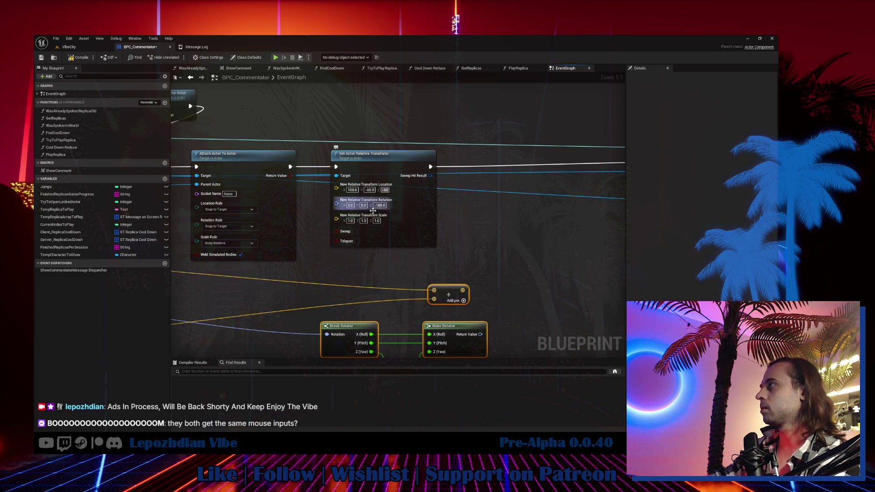
{"action": "left_click", "coordinate": [364, 206]}
{"action": "type", "text": "-1"}
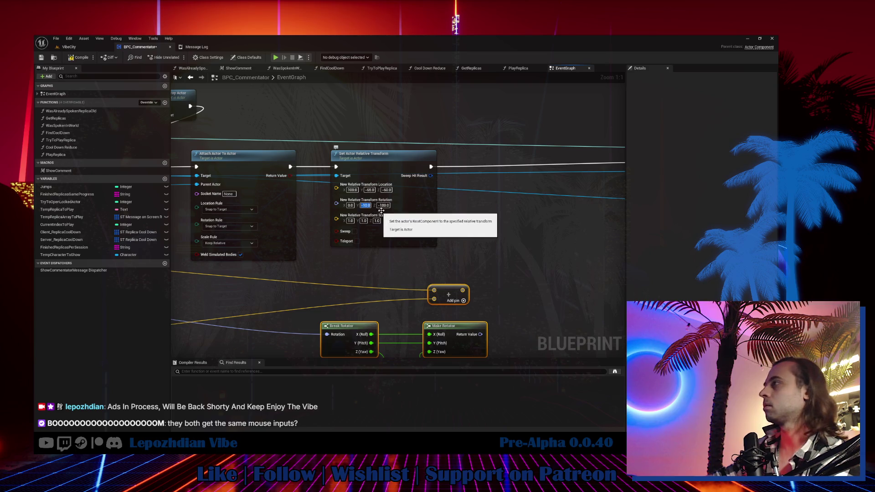
{"action": "key", "text": "Tab"}
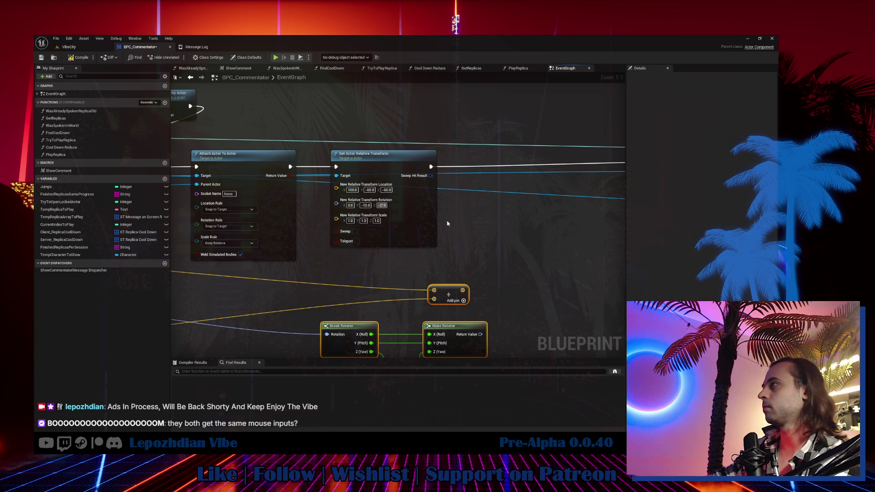
{"action": "left_click", "coordinate": [78, 57]}
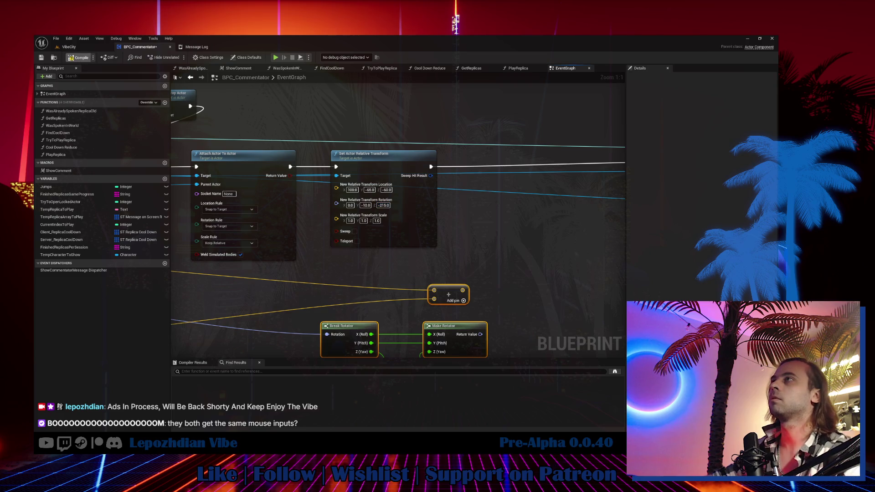
Save all modified assets from the VibeCity level.
{"action": "left_click", "coordinate": [69, 46]}
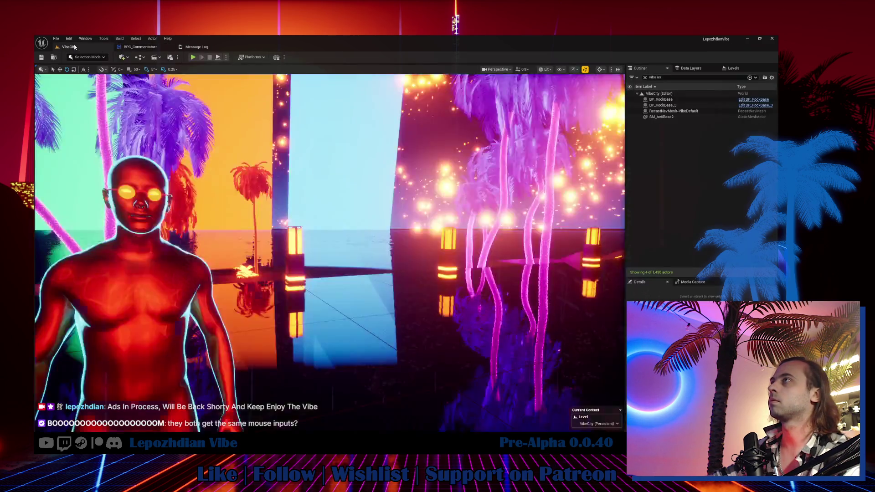
{"action": "left_click", "coordinate": [55, 38]}
{"action": "left_click", "coordinate": [68, 123]}
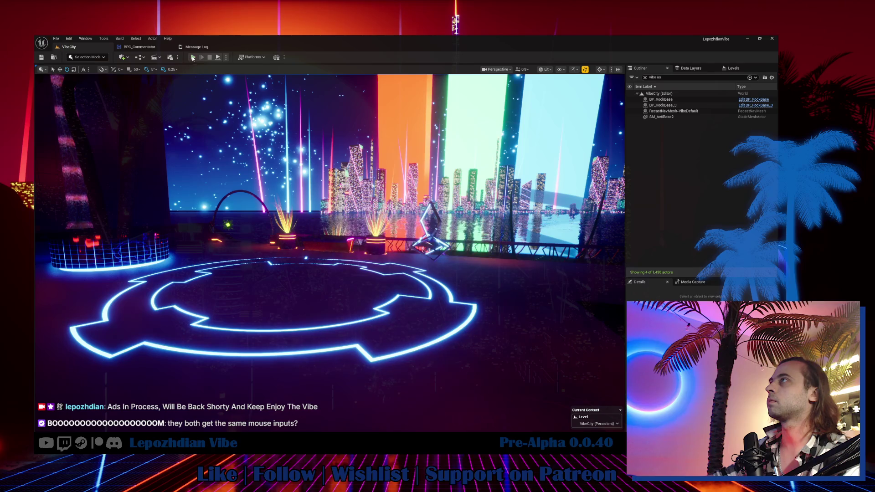
Play-test VibeCity with Alt+P, watch the repositioned commentator appear, then stop with Esc.
{"action": "key", "text": "alt+p"}
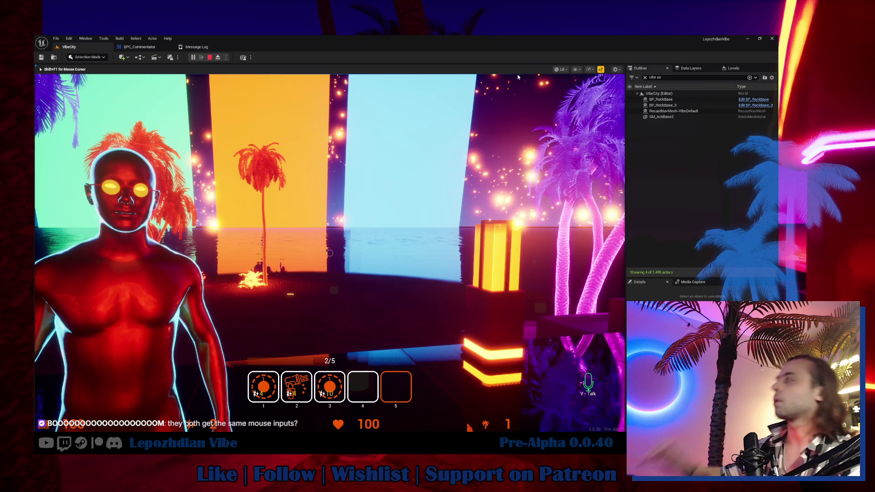
{"action": "key", "text": "Escape"}
In the BPC_Commentator graph, shift the right-hand node group slightly left and select SET TempCharacterToShow.
{"action": "left_click", "coordinate": [137, 47]}
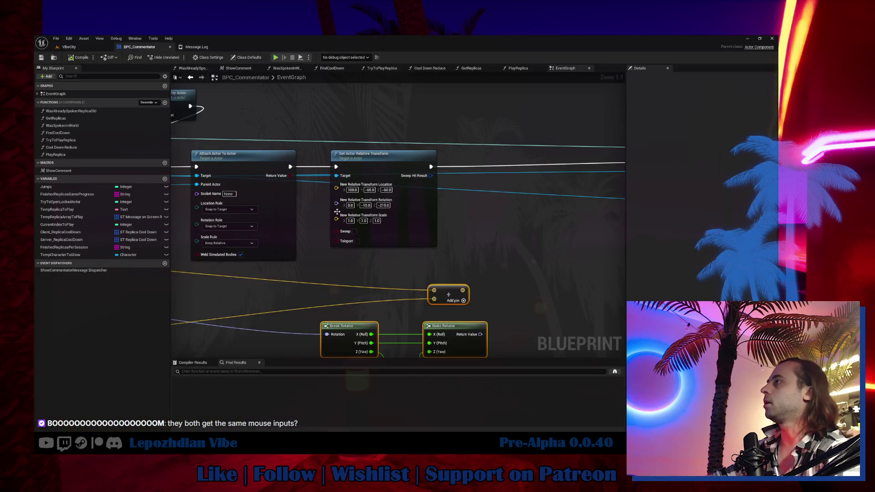
{"action": "scroll", "coordinate": [422, 245], "scroll_direction": "down", "scroll_amount": 4}
{"action": "left_click_drag", "start_coordinate": [422, 245], "coordinate": [234, 258]}
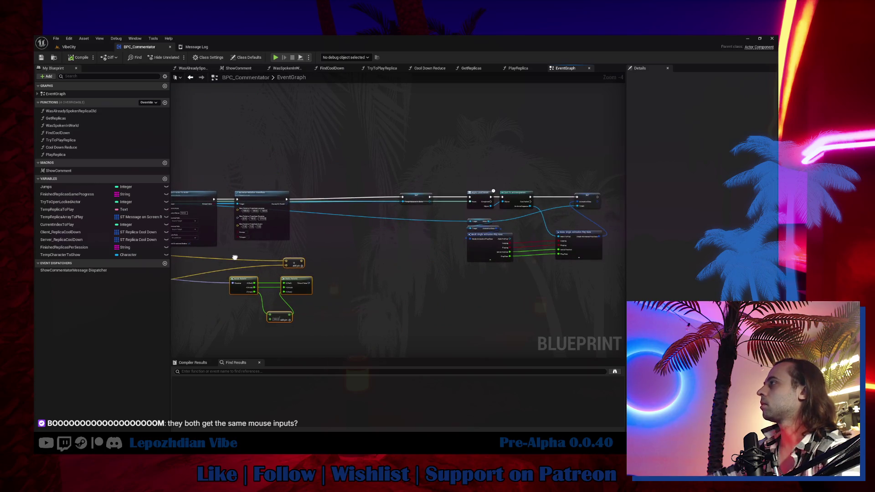
{"action": "left_click_drag", "start_coordinate": [469, 147], "coordinate": [592, 293]}
{"action": "left_click_drag", "start_coordinate": [495, 196], "coordinate": [469, 198]}
{"action": "scroll", "coordinate": [441, 192], "scroll_direction": "up", "scroll_amount": 4}
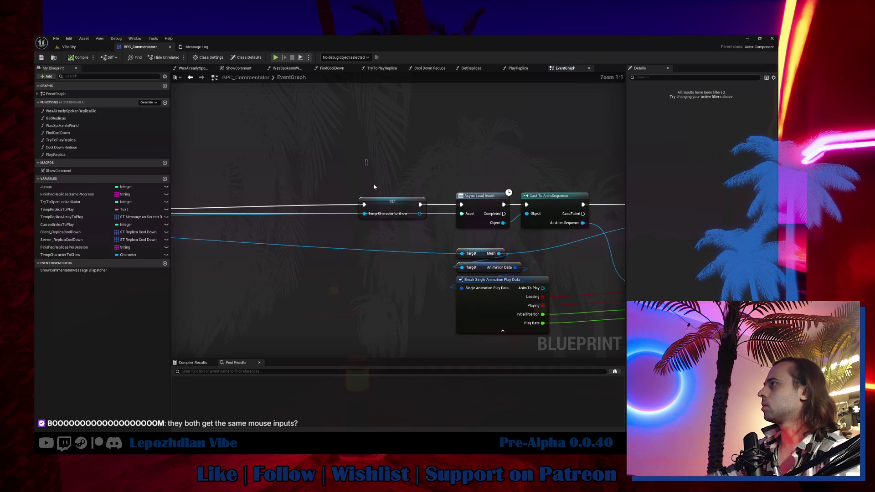
{"action": "left_click", "coordinate": [387, 203]}
{"action": "scroll", "coordinate": [387, 223], "scroll_direction": "down", "scroll_amount": 4}
{"action": "left_click_drag", "start_coordinate": [650, 191], "coordinate": [621, 228]}
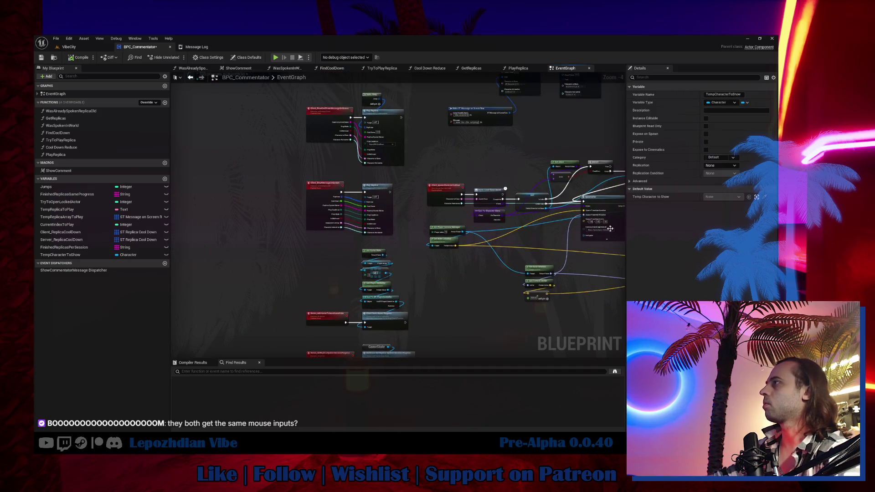
Go through PlayReplica to the Client_PlayReplicaRows event and drop a TempCharacterToShow variable beside it.
{"action": "double_click", "coordinate": [386, 211]}
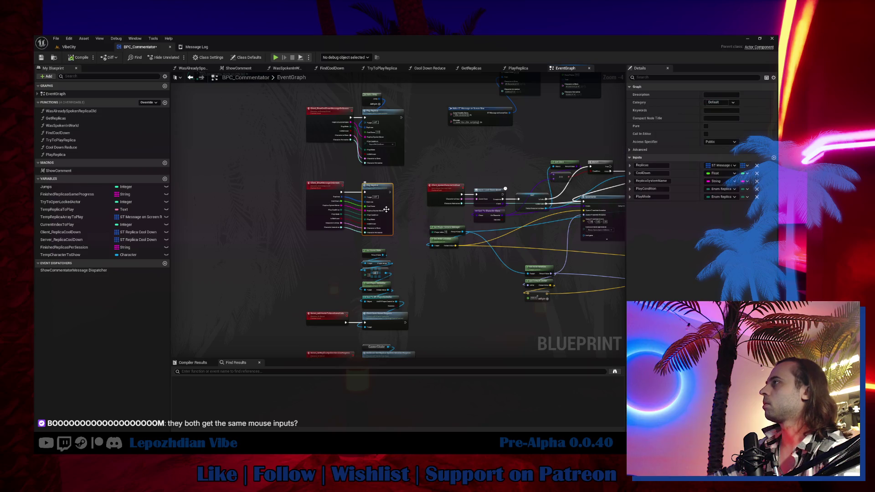
{"action": "scroll", "coordinate": [438, 219], "scroll_direction": "up", "scroll_amount": 3}
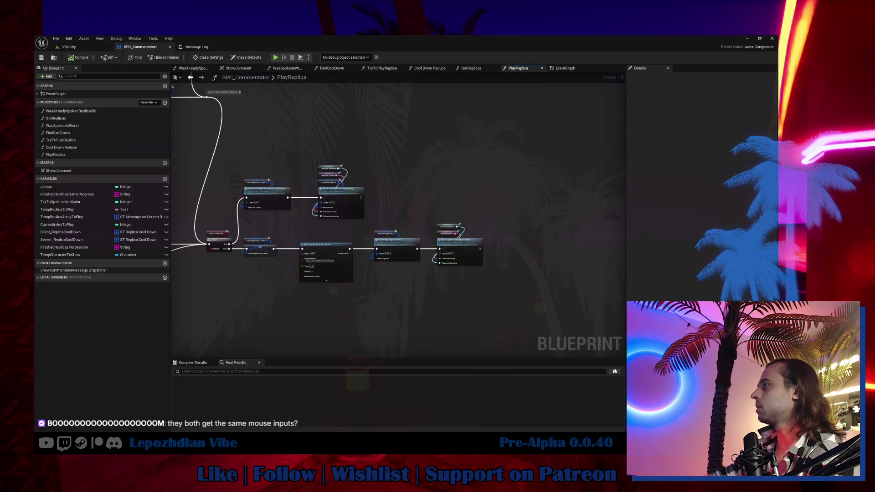
{"action": "double_click", "coordinate": [388, 231]}
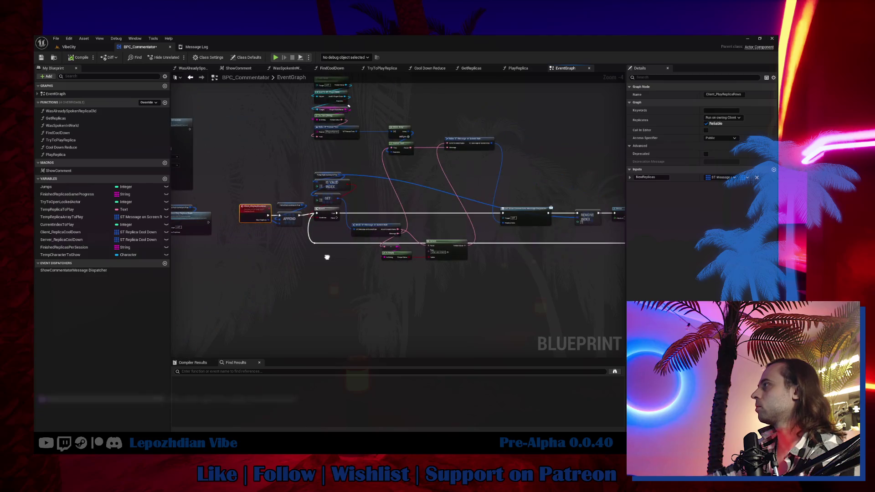
{"action": "scroll", "coordinate": [381, 231], "scroll_direction": "up", "scroll_amount": 1}
{"action": "left_click_drag", "start_coordinate": [309, 205], "coordinate": [444, 190]}
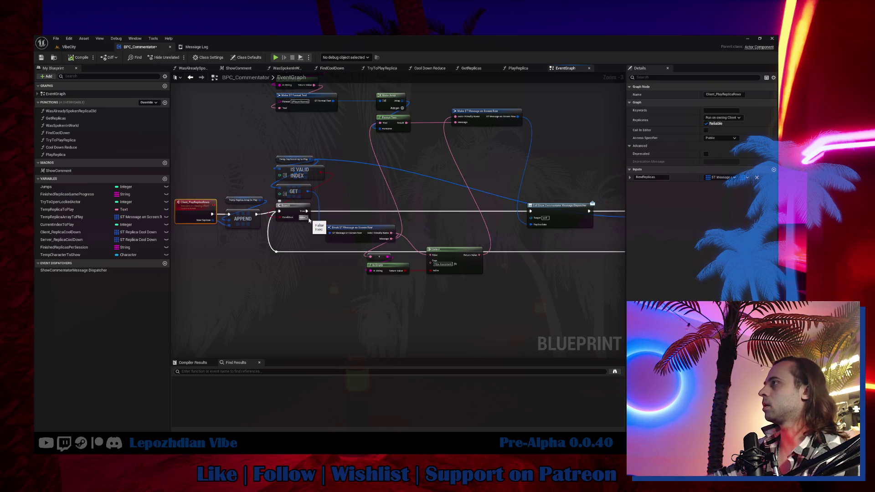
{"action": "mouse_move", "coordinate": [60, 255]}
{"action": "left_mouse_down"}
{"action": "mouse_move", "coordinate": [289, 237]}
{"action": "mouse_move", "coordinate": [299, 245]}
{"action": "left_mouse_up"}
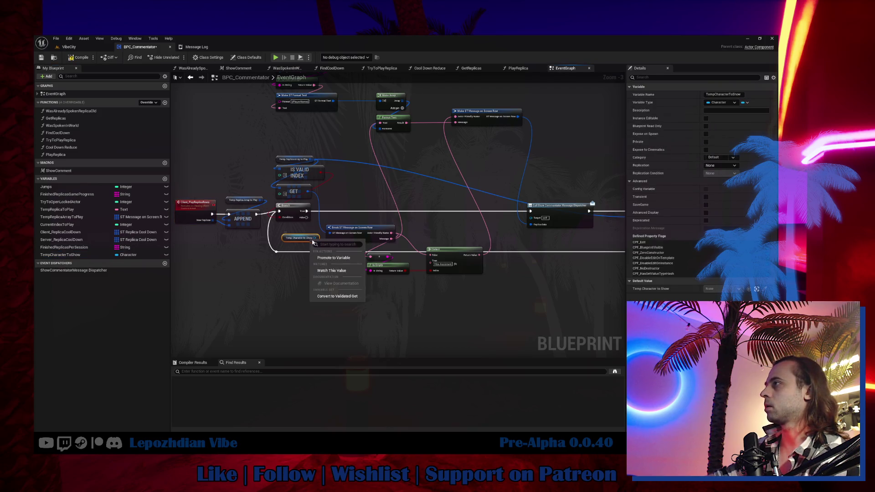
Make TempCharacterToShow a validated Get on the Branch's False path, feeding a Destroy Actor node.
{"action": "left_click", "coordinate": [338, 296]}
{"action": "mouse_move", "coordinate": [307, 217]}
{"action": "left_mouse_down"}
{"action": "mouse_move", "coordinate": [286, 242]}
{"action": "mouse_move", "coordinate": [310, 280]}
{"action": "mouse_move", "coordinate": [310, 299]}
{"action": "mouse_move", "coordinate": [350, 301]}
{"action": "left_mouse_up"}
{"action": "type", "text": "destroy"}
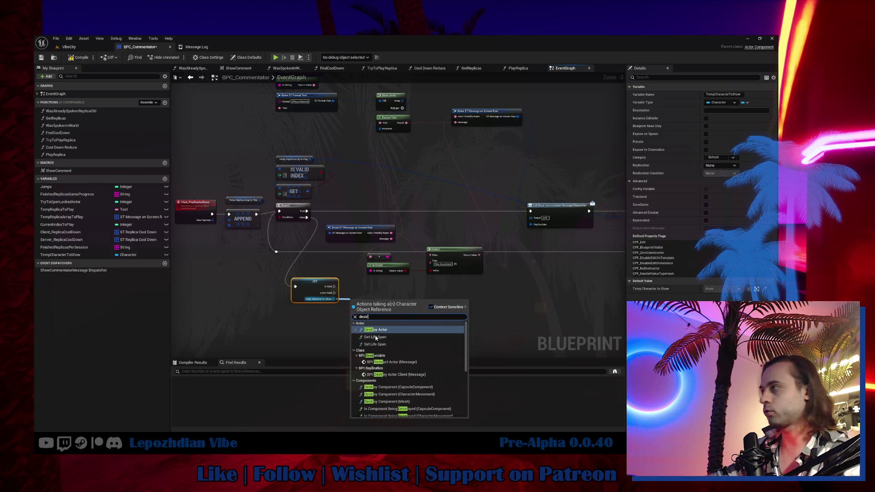
{"action": "left_click", "coordinate": [383, 327]}
{"action": "mouse_move", "coordinate": [360, 301]}
{"action": "left_mouse_down"}
{"action": "mouse_move", "coordinate": [360, 280]}
{"action": "mouse_move", "coordinate": [211, 278]}
{"action": "mouse_move", "coordinate": [366, 268]}
{"action": "left_mouse_up"}
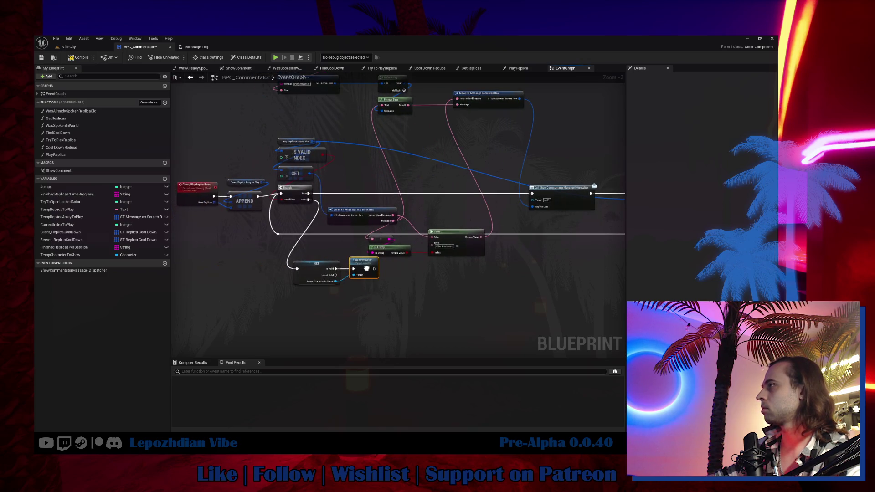
Add a Set TempCharacterToShow node to reset the variable, review the graph, and compile.
{"action": "mouse_move", "coordinate": [60, 255]}
{"action": "left_mouse_down"}
{"action": "mouse_move", "coordinate": [401, 305]}
{"action": "mouse_move", "coordinate": [414, 277]}
{"action": "mouse_move", "coordinate": [385, 274]}
{"action": "mouse_move", "coordinate": [393, 279]}
{"action": "mouse_move", "coordinate": [421, 267]}
{"action": "left_mouse_up"}
{"action": "left_click", "coordinate": [422, 290]}
{"action": "scroll", "coordinate": [368, 265], "scroll_direction": "up", "scroll_amount": 3}
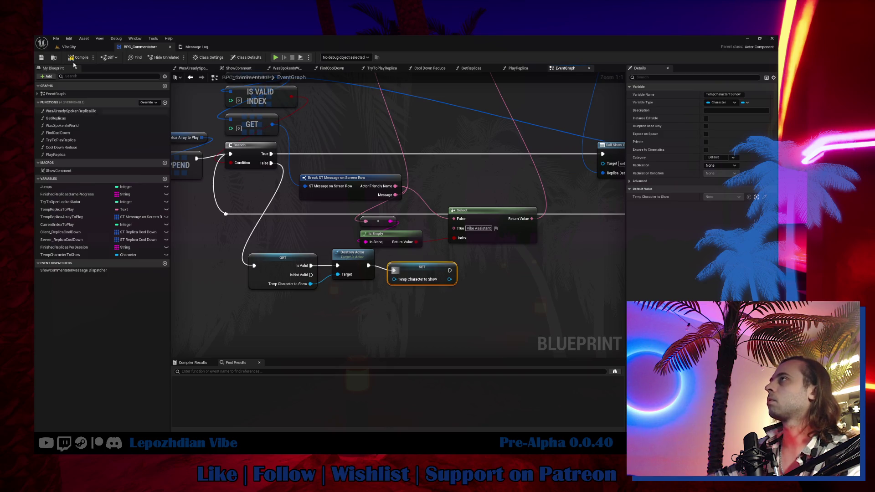
{"action": "scroll", "coordinate": [517, 114], "scroll_direction": "down", "scroll_amount": 5}
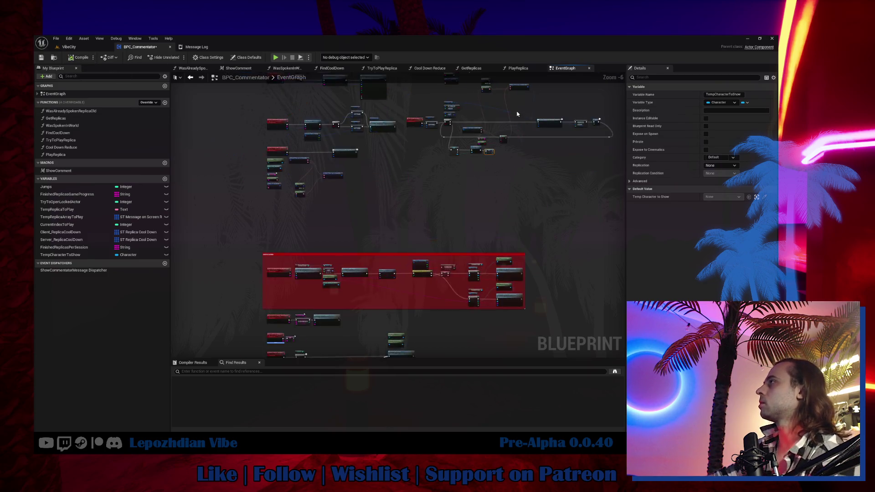
{"action": "mouse_move", "coordinate": [511, 121]}
{"action": "left_mouse_down"}
{"action": "mouse_move", "coordinate": [506, 179]}
{"action": "mouse_move", "coordinate": [452, 188]}
{"action": "mouse_move", "coordinate": [466, 56]}
{"action": "mouse_move", "coordinate": [574, 71]}
{"action": "mouse_move", "coordinate": [531, 188]}
{"action": "mouse_move", "coordinate": [428, 322]}
{"action": "mouse_move", "coordinate": [524, 274]}
{"action": "mouse_move", "coordinate": [622, 293]}
{"action": "mouse_move", "coordinate": [500, 247]}
{"action": "mouse_move", "coordinate": [363, 165]}
{"action": "mouse_move", "coordinate": [418, 94]}
{"action": "left_mouse_up"}
{"action": "scroll", "coordinate": [500, 248], "scroll_direction": "down", "scroll_amount": 2}
{"action": "scroll", "coordinate": [378, 246], "scroll_direction": "up", "scroll_amount": 1}
{"action": "scroll", "coordinate": [379, 246], "scroll_direction": "up", "scroll_amount": 6}
{"action": "mouse_move", "coordinate": [492, 274]}
{"action": "left_mouse_down"}
{"action": "mouse_move", "coordinate": [505, 199]}
{"action": "mouse_move", "coordinate": [470, 199]}
{"action": "left_mouse_up"}
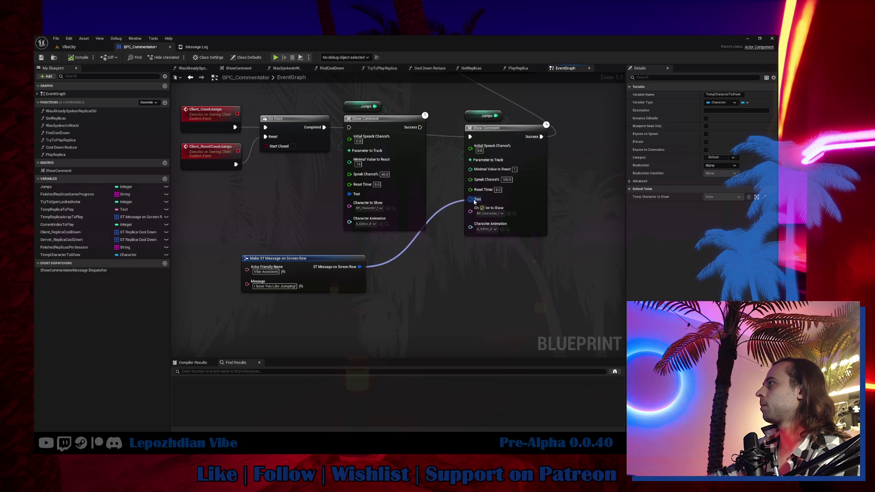
{"action": "left_click", "coordinate": [81, 56]}
Switch to the VibeCity level and save all modified assets.
{"action": "left_click", "coordinate": [69, 46]}
{"action": "left_click", "coordinate": [56, 38]}
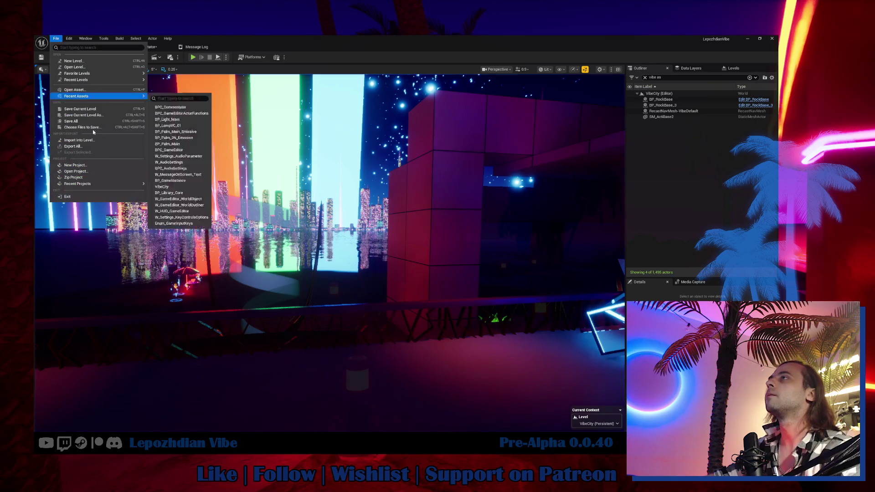
{"action": "left_click", "coordinate": [88, 125]}
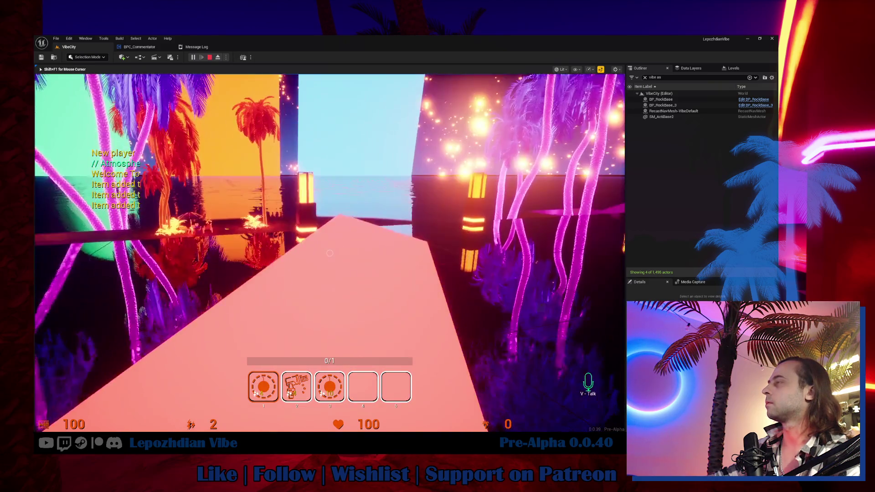
Jump in the play-test to trigger the 'I See You Like Jump' comment, walk around, then stop.
{"action": "key", "text": "space"}
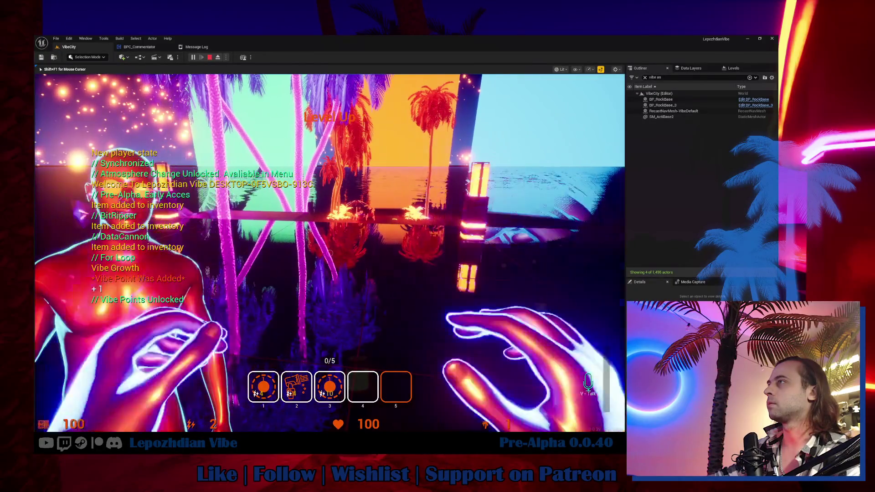
{"action": "key", "text": "w"}
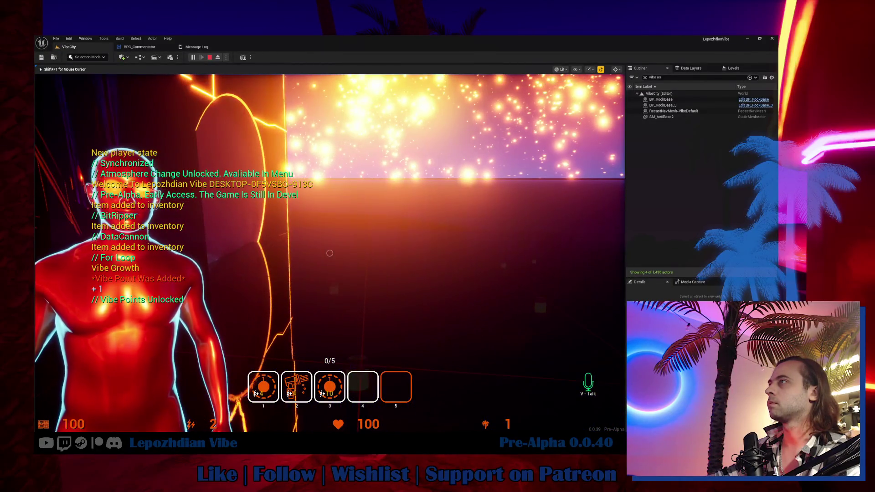
{"action": "key", "text": "w"}
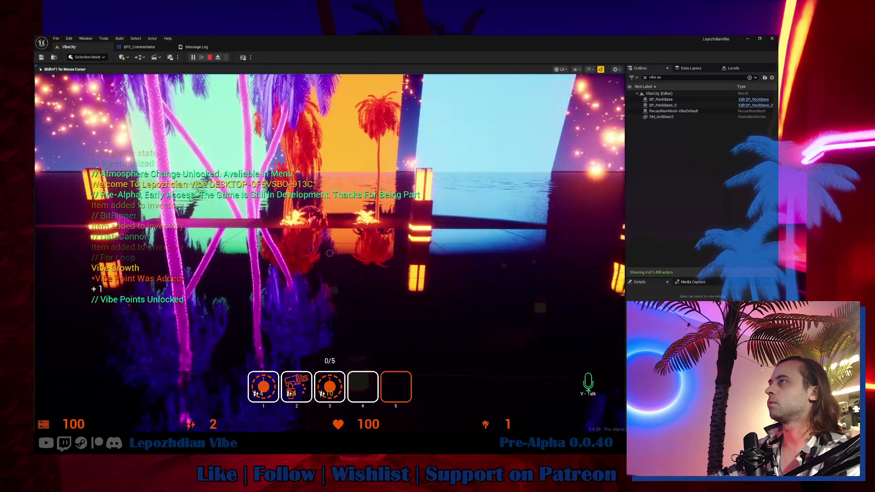
{"action": "key", "text": "w"}
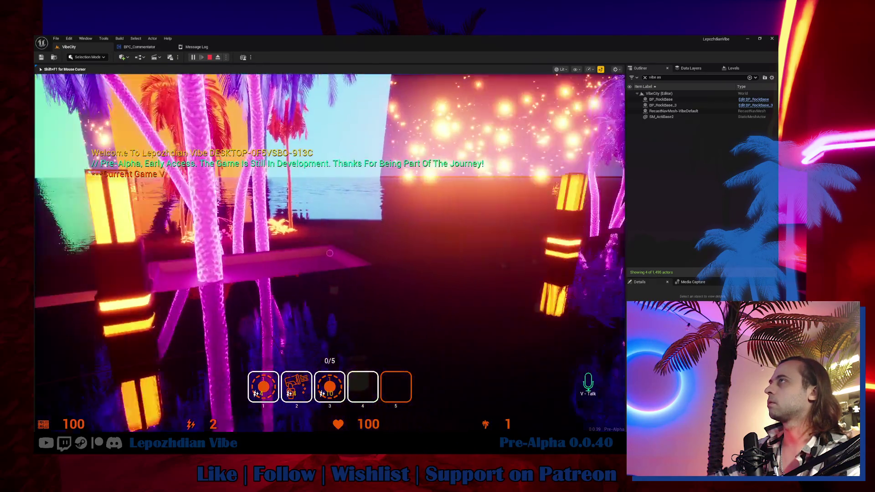
{"action": "key", "text": "w"}
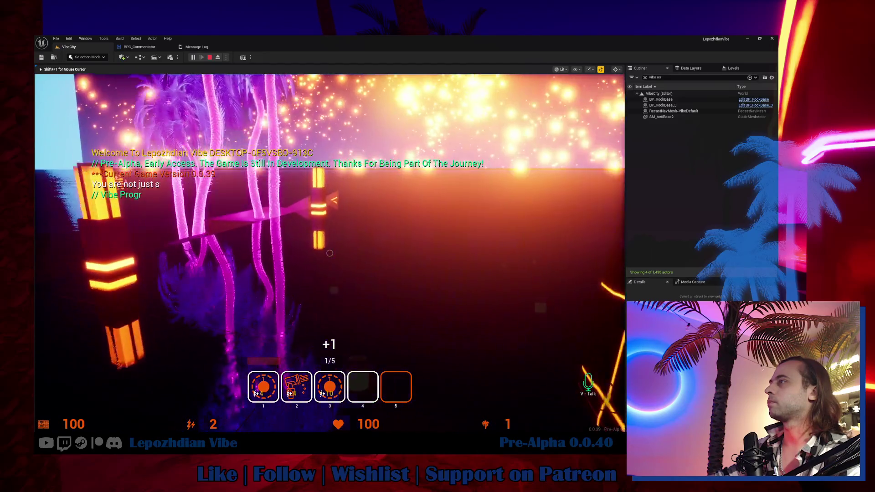
{"action": "key", "text": "w"}
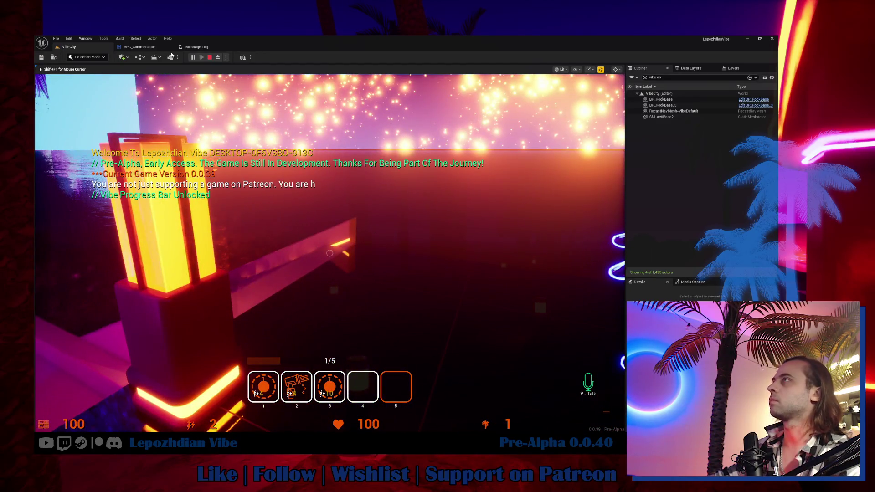
{"action": "key", "text": "Escape"}
{"action": "left_click", "coordinate": [139, 46]}
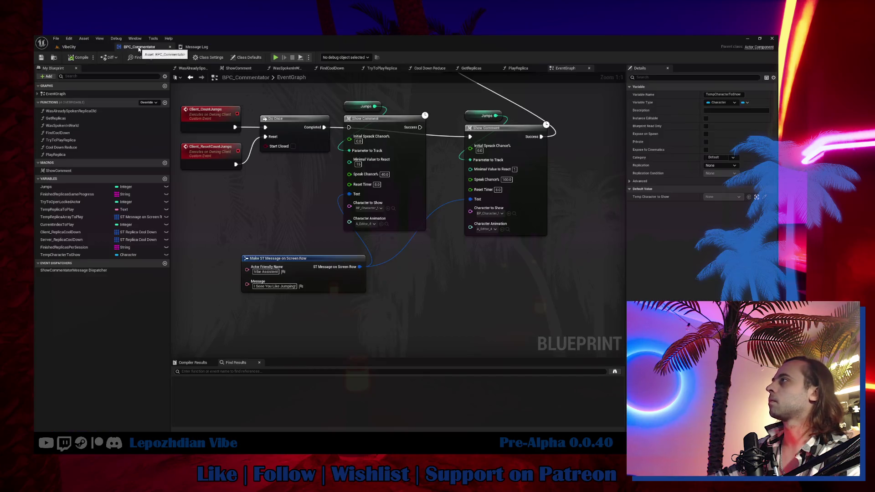
Wire Client_CountJumps straight into the second Show Comment, move Do Once aside, and return to VibeCity.
{"action": "left_click_drag", "start_coordinate": [238, 130], "coordinate": [470, 139]}
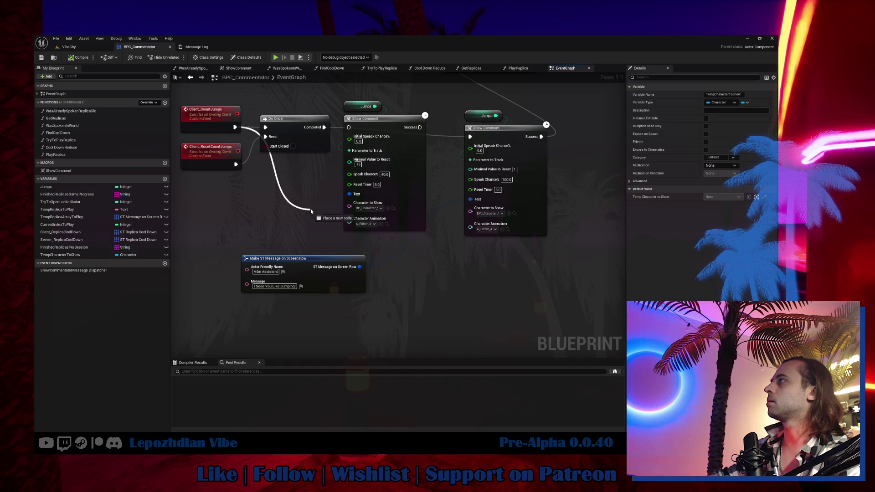
{"action": "left_click", "coordinate": [244, 193]}
{"action": "mouse_move", "coordinate": [288, 122]}
{"action": "left_mouse_down"}
{"action": "mouse_move", "coordinate": [287, 183]}
{"action": "mouse_move", "coordinate": [284, 140]}
{"action": "left_mouse_up"}
{"action": "mouse_move", "coordinate": [235, 127]}
{"action": "left_mouse_down"}
{"action": "mouse_move", "coordinate": [319, 146]}
{"action": "mouse_move", "coordinate": [451, 132]}
{"action": "mouse_move", "coordinate": [510, 139]}
{"action": "mouse_move", "coordinate": [469, 137]}
{"action": "left_mouse_up"}
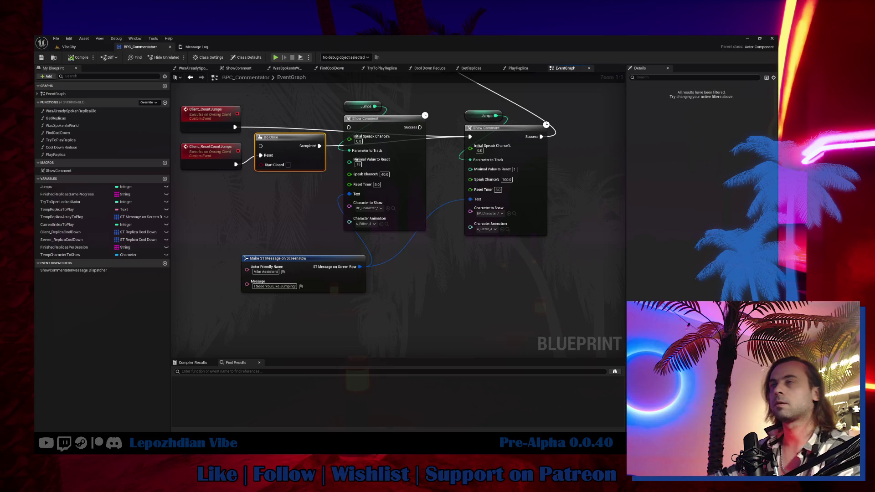
{"action": "left_click", "coordinate": [68, 47]}
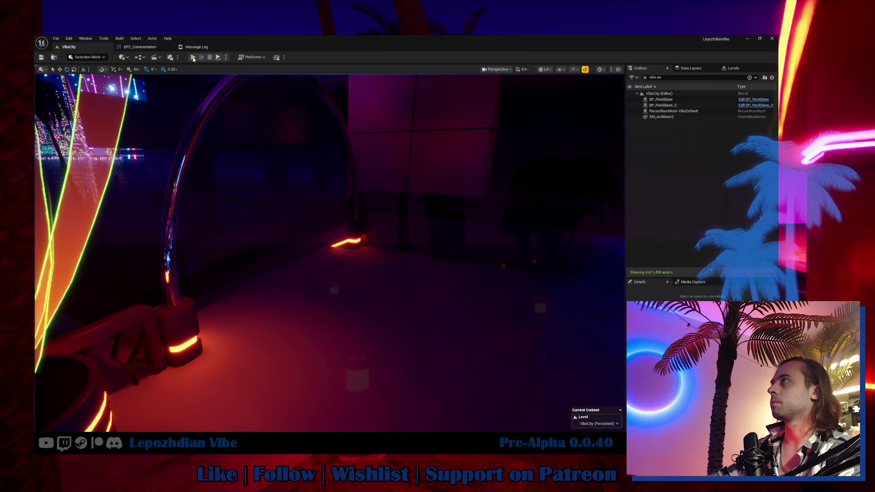
Play-test VibeCity to see the 'I See You Like Jumping!' comment, stop, and return to BPC_Commentator.
{"action": "left_click", "coordinate": [193, 58]}
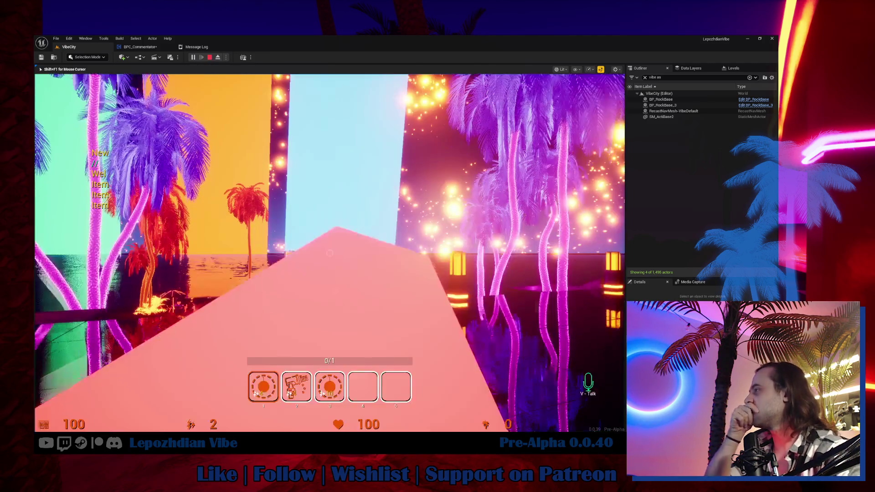
{"action": "key", "text": "5"}
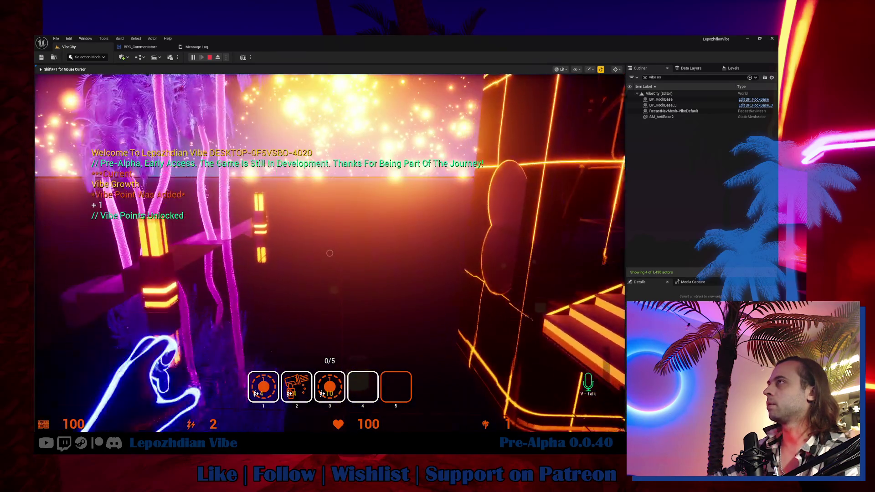
{"action": "key", "text": "shift+F1"}
{"action": "left_click", "coordinate": [210, 57]}
{"action": "left_click", "coordinate": [140, 47]}
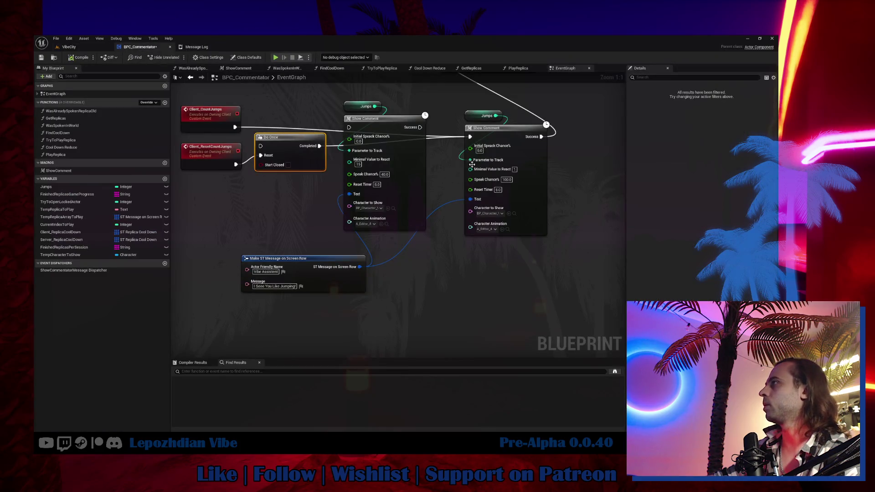
Review the Delay and Destroy Actor logic, box-select the Delay node with its reroute, and save with Ctrl+S.
{"action": "scroll", "coordinate": [591, 158], "scroll_direction": "down", "scroll_amount": 7}
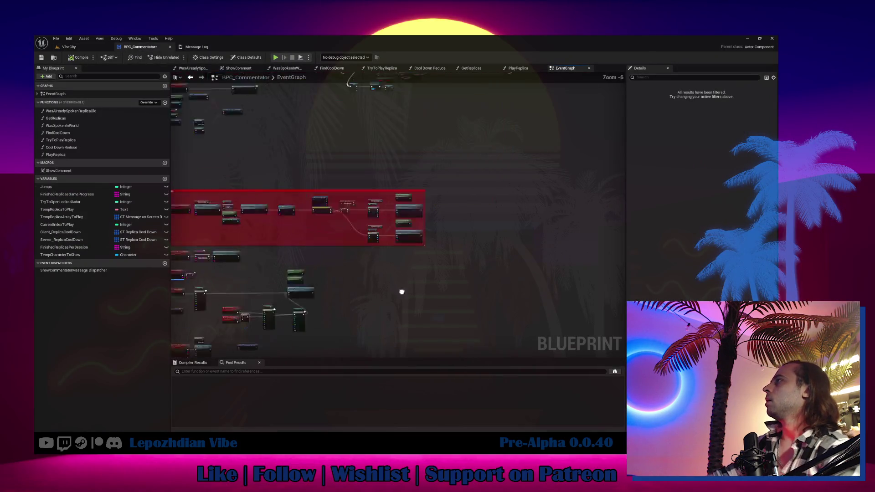
{"action": "scroll", "coordinate": [507, 169], "scroll_direction": "up", "scroll_amount": 4}
{"action": "mouse_move", "coordinate": [527, 171]}
{"action": "left_mouse_down"}
{"action": "mouse_move", "coordinate": [624, 197]}
{"action": "mouse_move", "coordinate": [620, 222]}
{"action": "mouse_move", "coordinate": [554, 169]}
{"action": "left_mouse_up"}
{"action": "left_click_drag", "start_coordinate": [573, 134], "coordinate": [610, 277]}
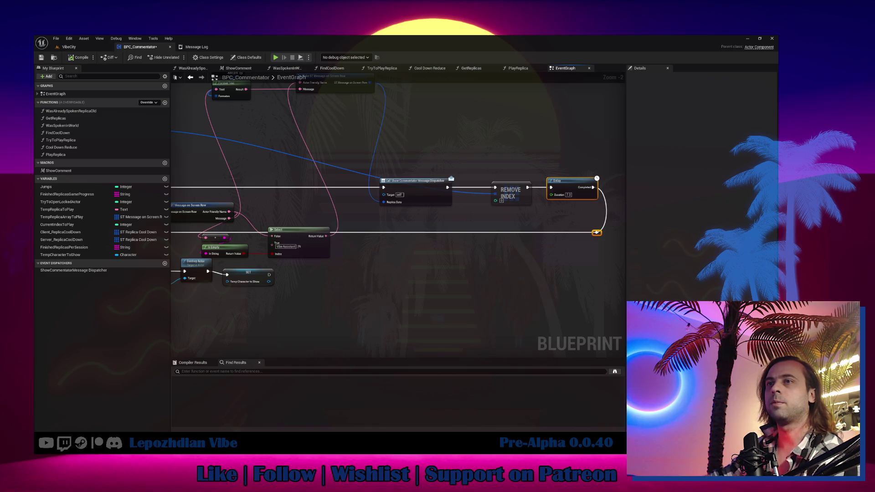
{"action": "mouse_move", "coordinate": [569, 137]}
{"action": "left_mouse_down"}
{"action": "mouse_move", "coordinate": [614, 238]}
{"action": "mouse_move", "coordinate": [608, 247]}
{"action": "left_mouse_up"}
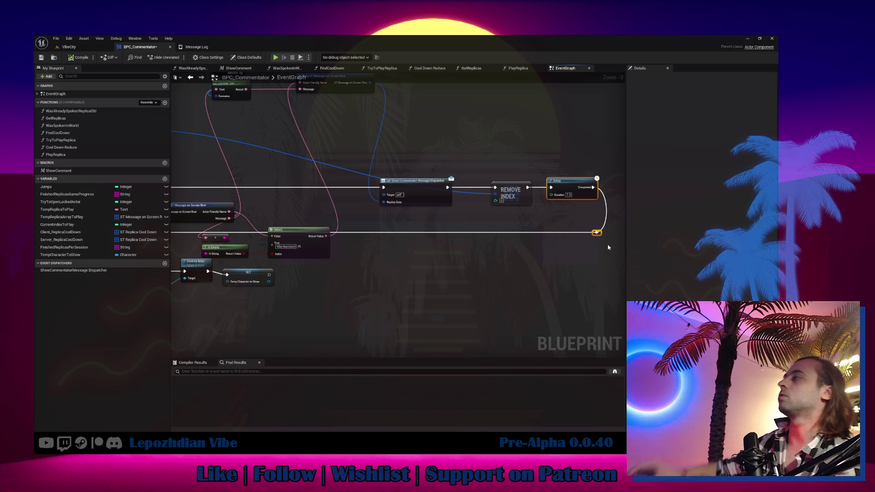
{"action": "left_click_drag", "start_coordinate": [383, 147], "coordinate": [420, 193]}
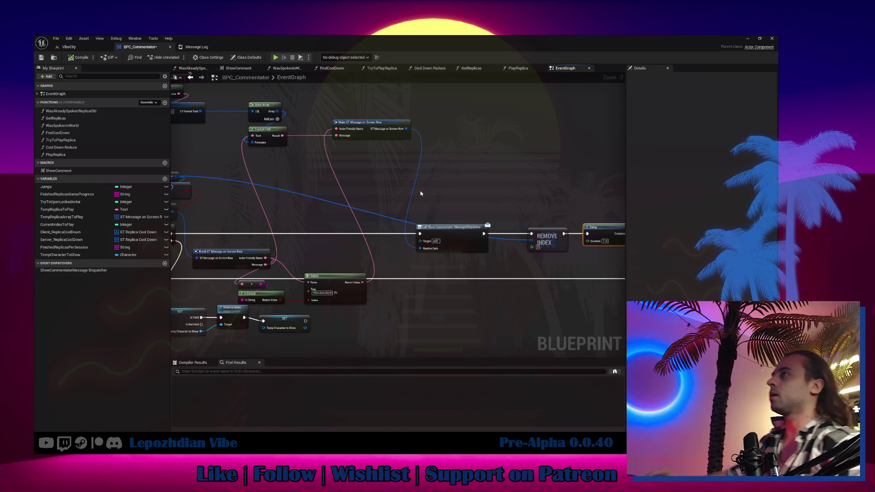
{"action": "key", "text": "ctrl+s"}
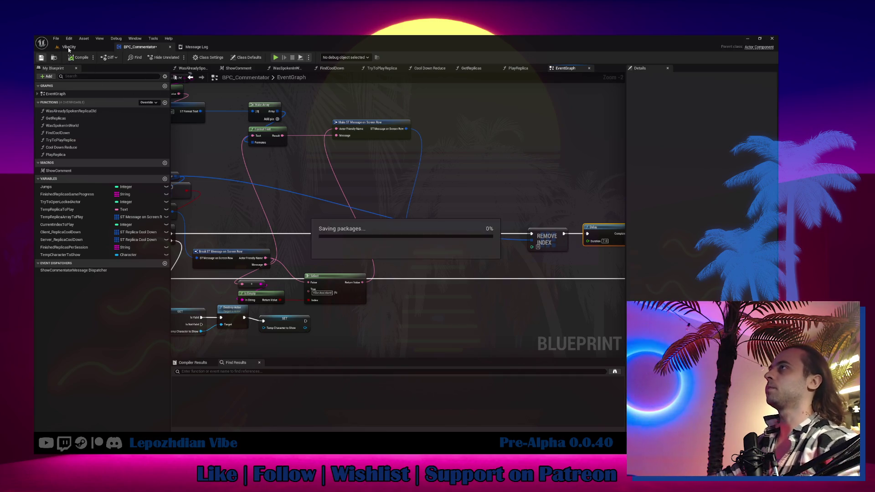
Switch to the VibeCity level and start Play in Editor with Alt+P.
{"action": "left_click", "coordinate": [67, 48]}
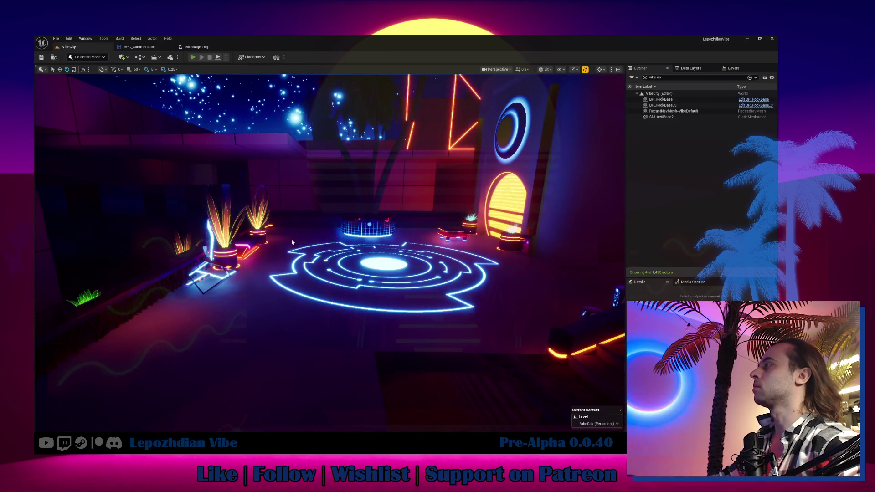
{"action": "key", "text": "alt+p"}
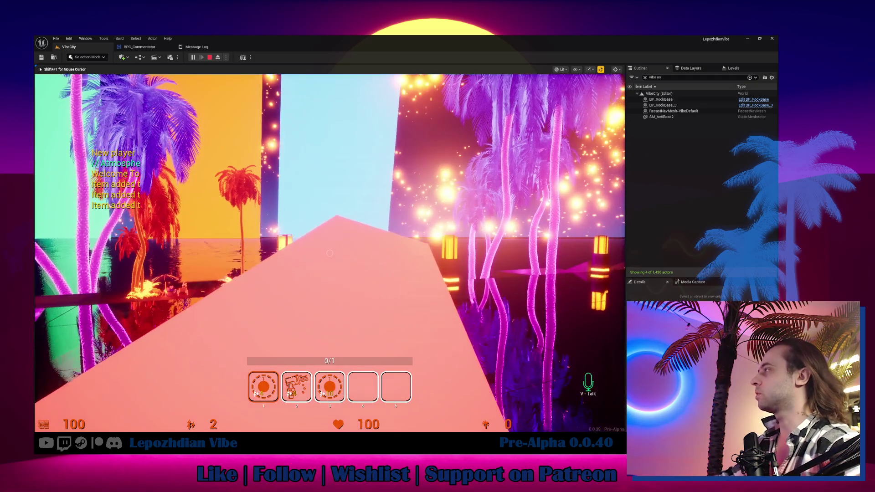